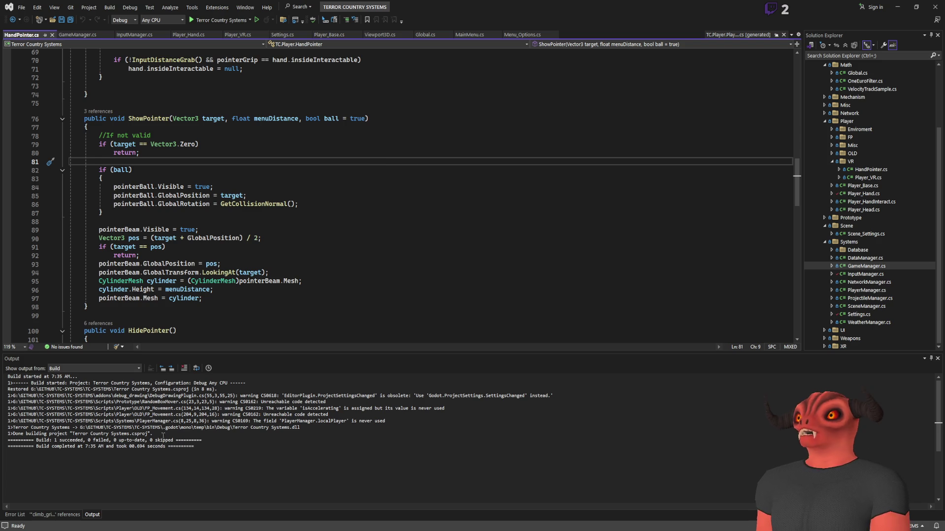
Switch from Visual Studio to the Godot editor with the Player_VR scene open
{"action": "key", "text": "alt+Tab"}
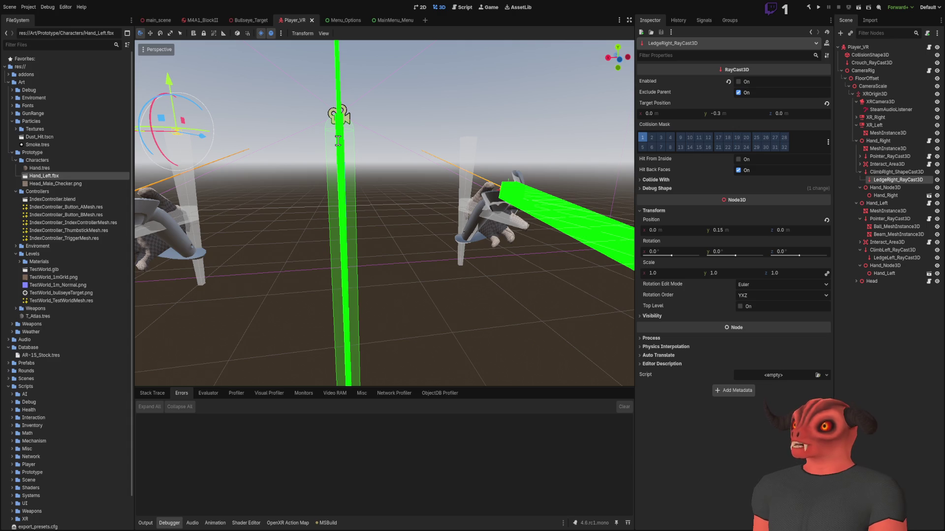
Return from Godot to Visual Studio, showing the ShowPointer code in HandPointer.cs
{"action": "key", "text": "alt+Tab"}
{"action": "key", "text": "alt+Tab"}
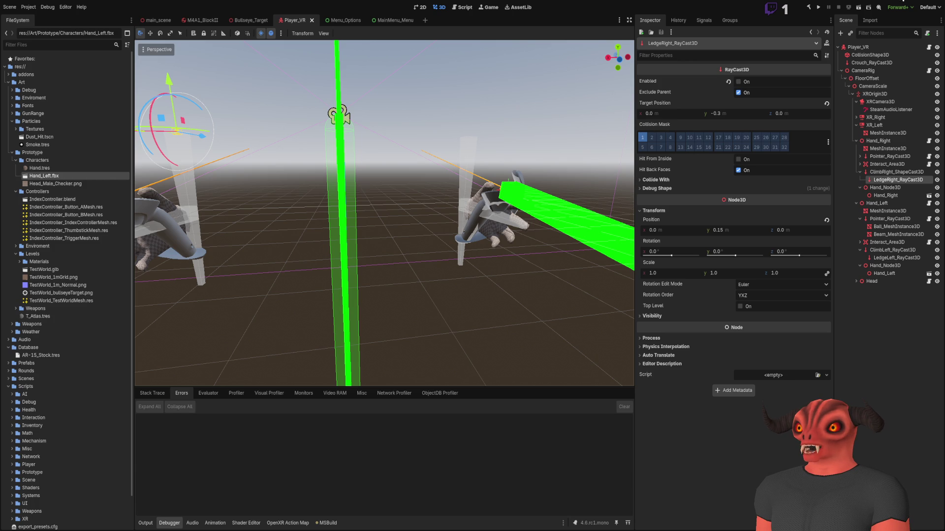
Add a pointerBall.LookAtFromPosition() call on a new line below pointerBall.Visible = true
{"action": "key", "text": "alt+Tab"}
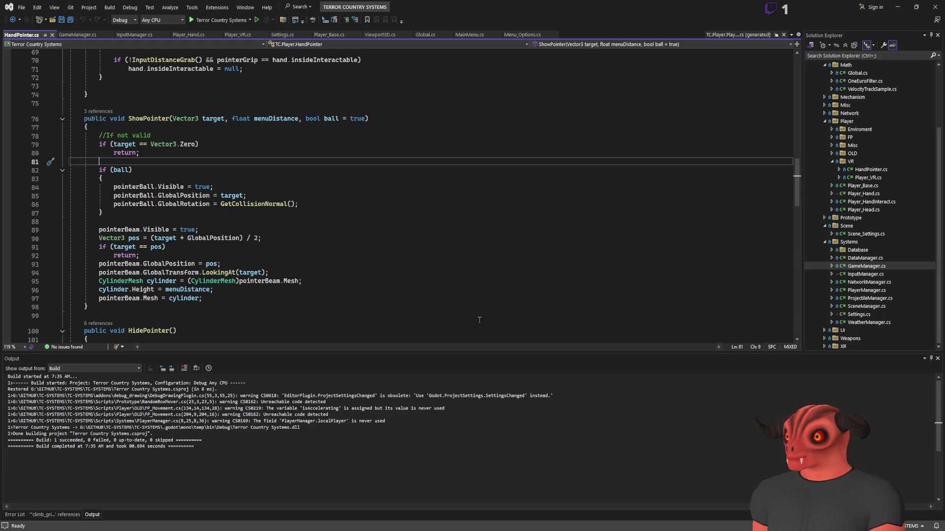
{"action": "left_click", "coordinate": [457, 214]}
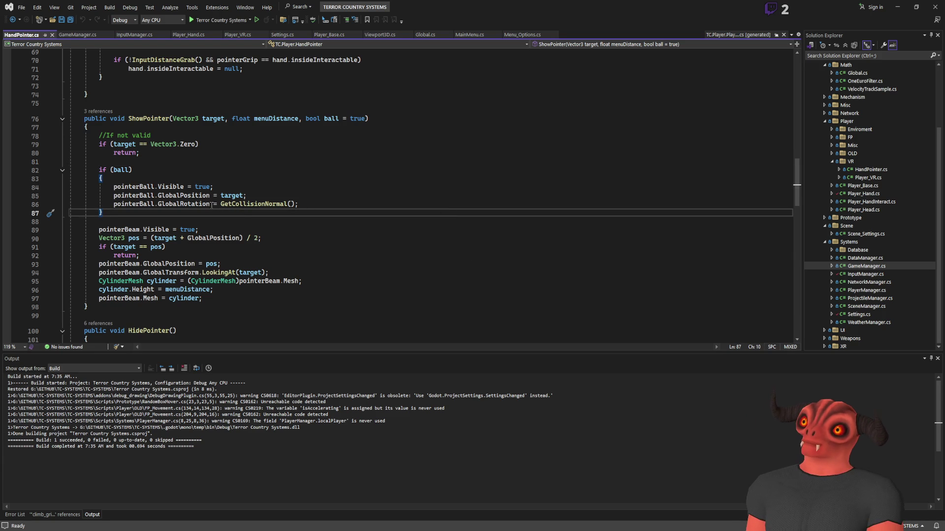
{"action": "left_click", "coordinate": [254, 196]}
{"action": "left_click", "coordinate": [254, 187]}
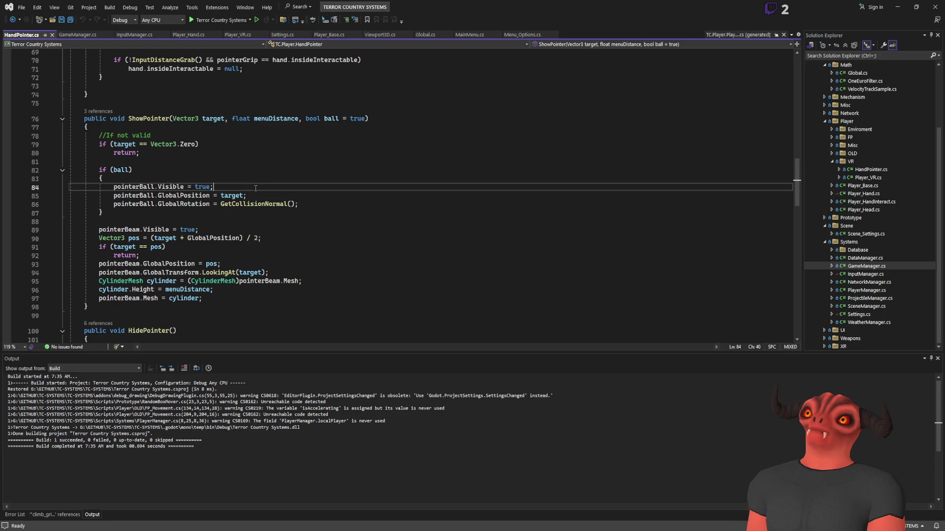
{"action": "scroll", "coordinate": [301, 212], "scroll_direction": "up", "scroll_amount": 3}
{"action": "scroll", "coordinate": [301, 213], "scroll_direction": "down", "scroll_amount": 2}
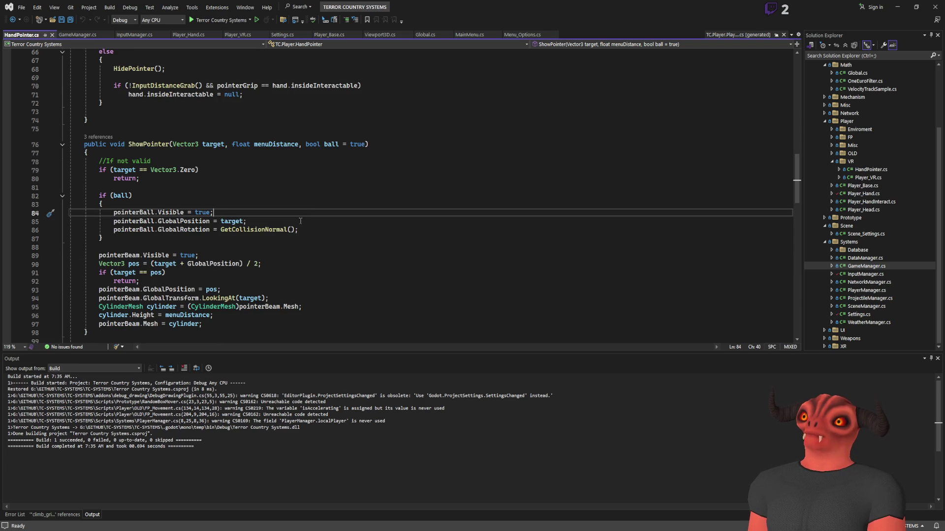
{"action": "key", "text": "Return"}
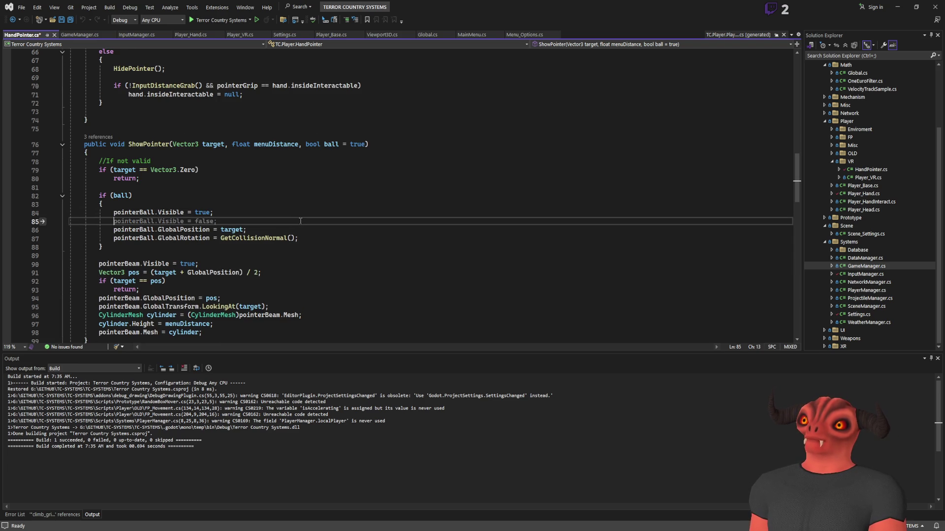
{"action": "type", "text": "pointerBall."}
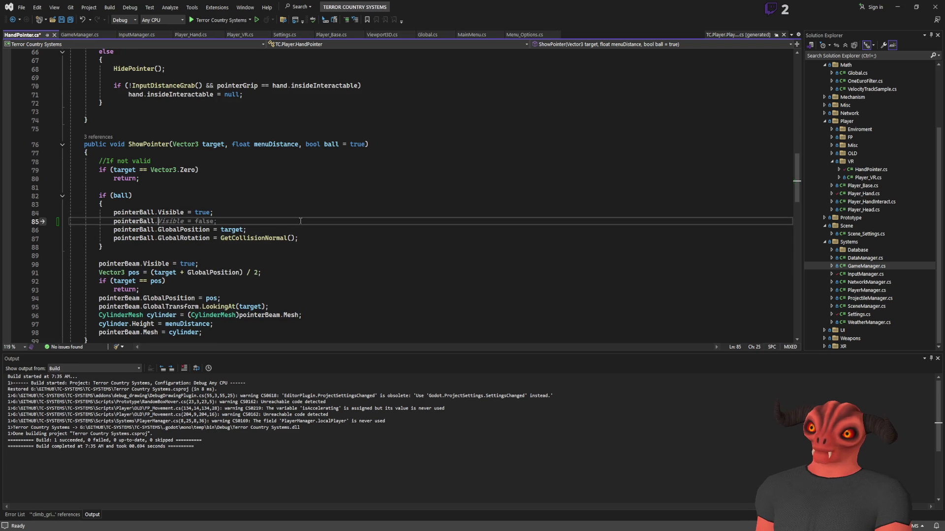
{"action": "type", "text": "LookAt(FromPosition();"}
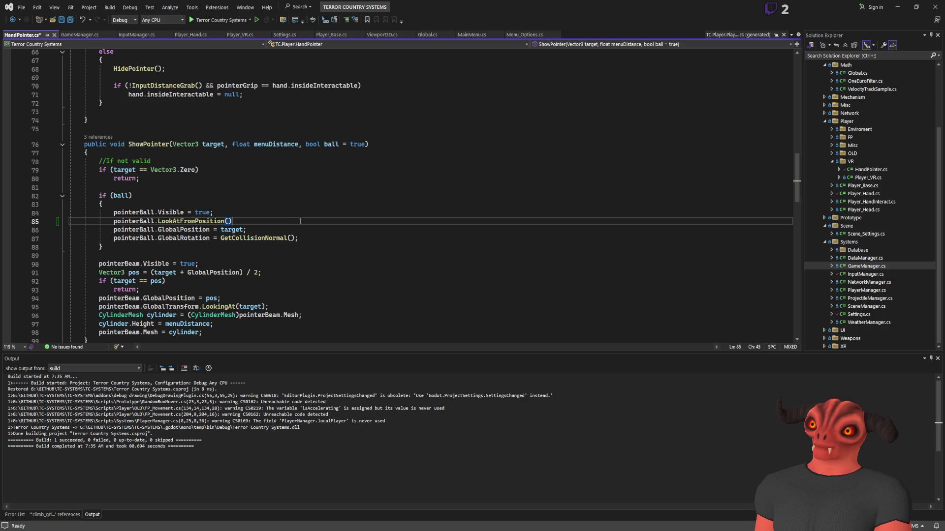
Fill the LookAtFromPosition arguments with target, target - GetCollisionNormal(), Vector3.Up
{"action": "left_click_drag", "start_coordinate": [211, 230], "coordinate": [114, 230]}
{"action": "left_click", "coordinate": [228, 221]}
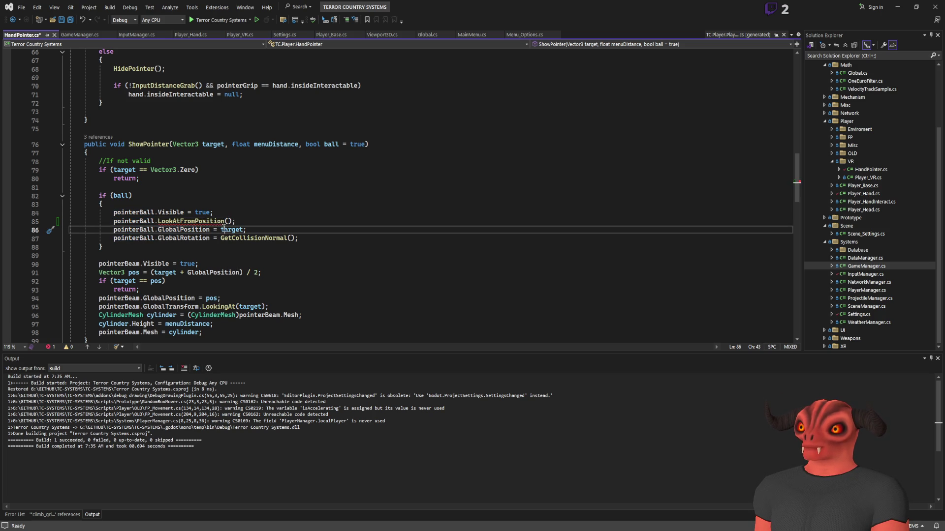
{"action": "type", "text": "target, target"}
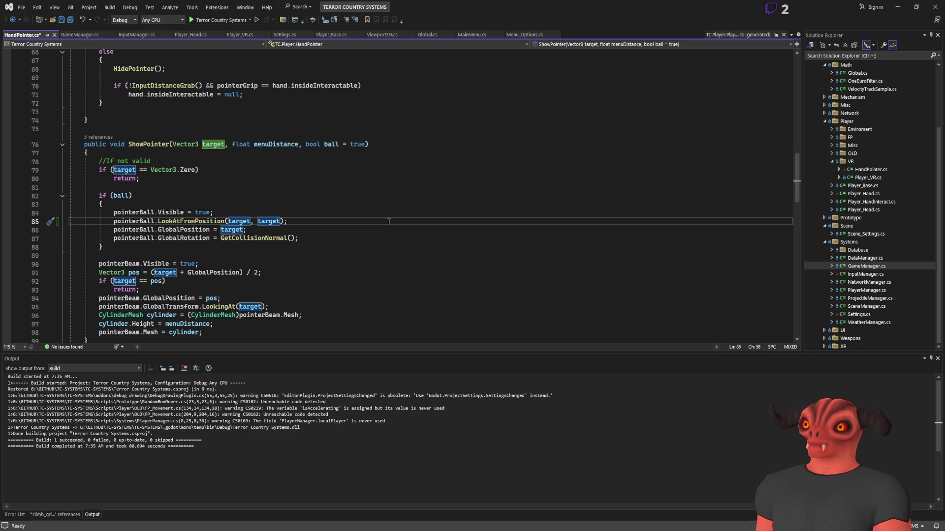
{"action": "left_click", "coordinate": [382, 215]}
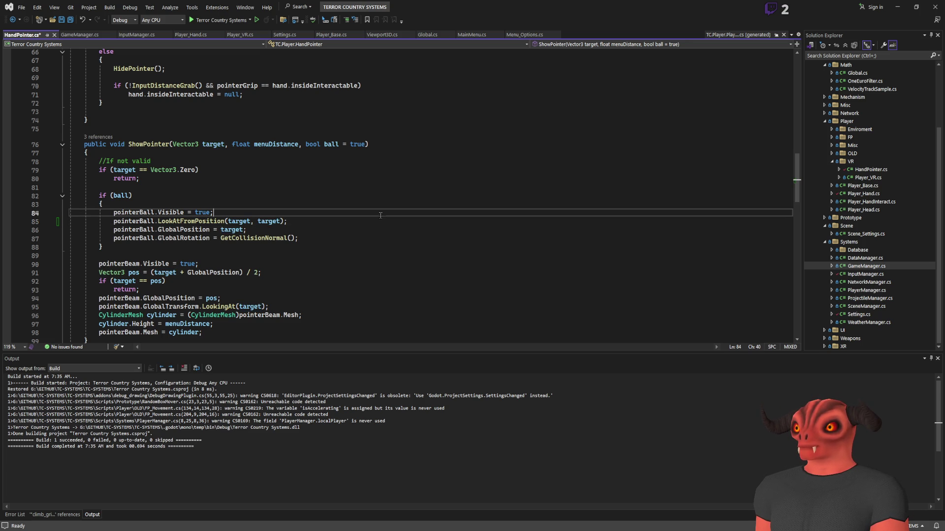
{"action": "left_click_drag", "start_coordinate": [222, 238], "coordinate": [293, 238]}
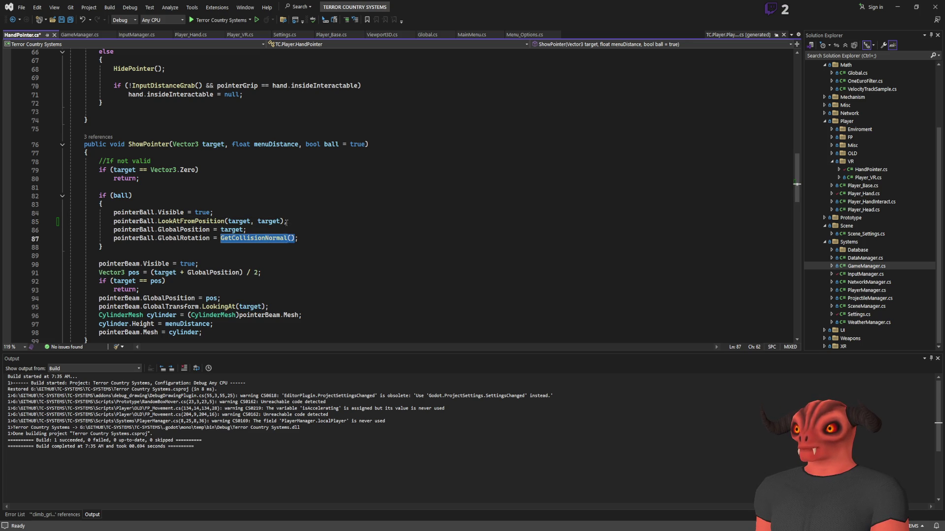
{"action": "left_click", "coordinate": [281, 221]}
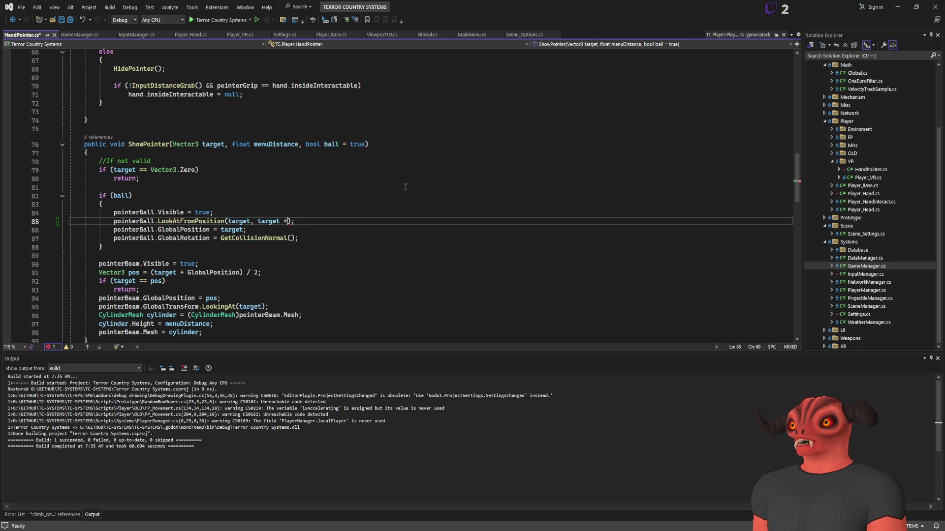
{"action": "type", "text": "- GetCollisionNormal()"}
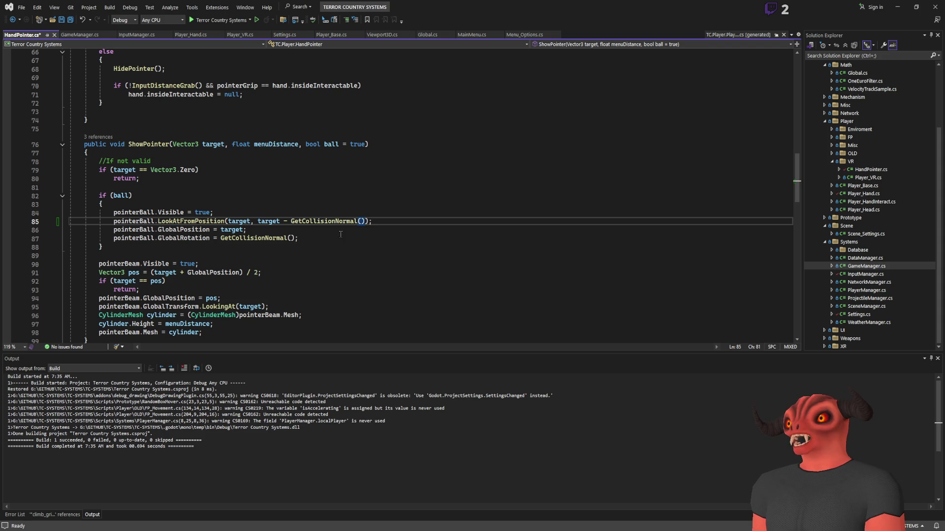
{"action": "type", "text": ", up"}
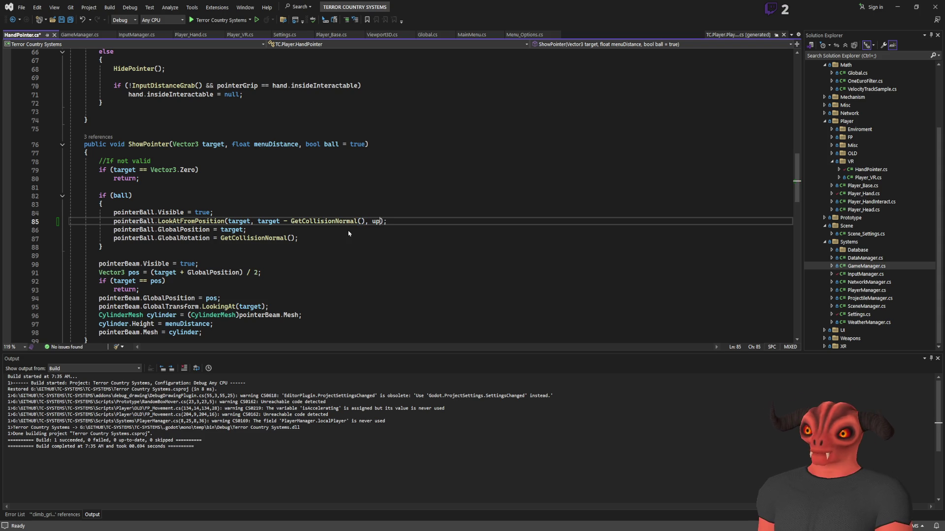
{"action": "key", "text": "BackSpace"}
{"action": "key", "text": "BackSpace"}
{"action": "type", "text": "Vector3.Up"}
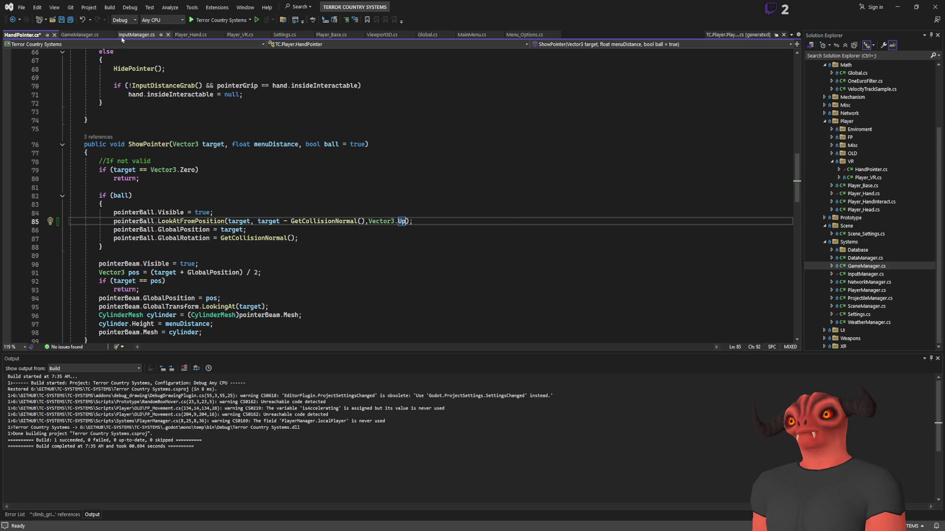
{"action": "left_click", "coordinate": [186, 35]}
Delete the old GlobalPosition and GlobalRotation lines from HandPointer.cs and rebuild the solution
{"action": "scroll", "coordinate": [245, 259], "scroll_direction": "down", "scroll_amount": 20}
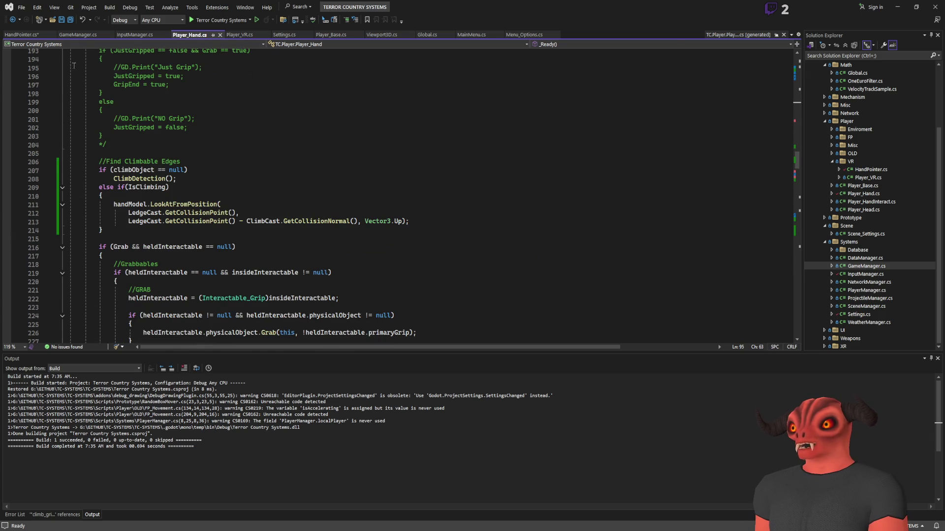
{"action": "key", "text": "ctrl+Tab"}
{"action": "left_click_drag", "start_coordinate": [299, 239], "coordinate": [414, 222]}
{"action": "key", "text": "Delete"}
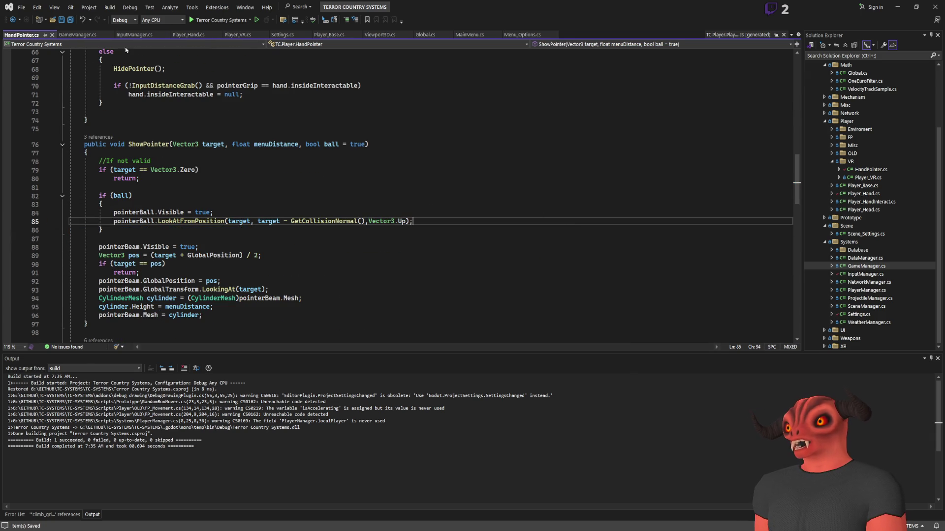
{"action": "key", "text": "ctrl+shift+b"}
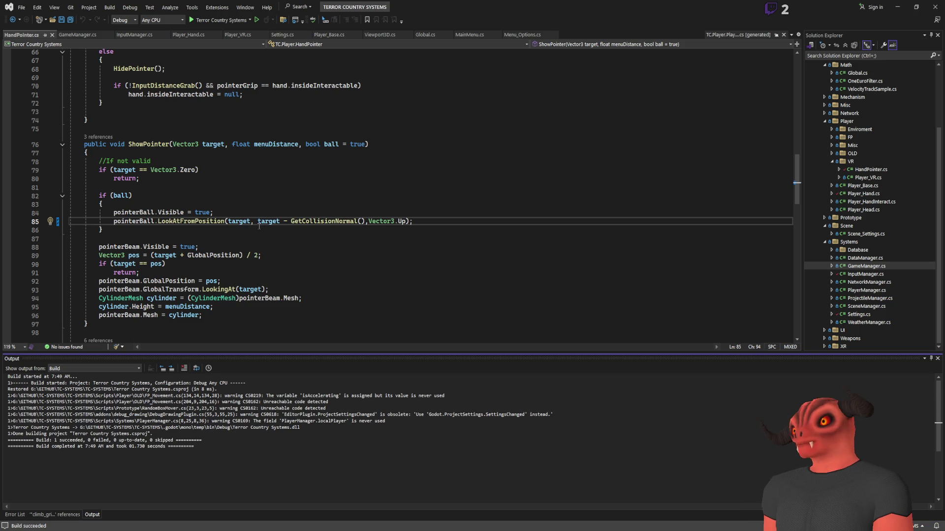
{"action": "key", "text": "alt+Tab"}
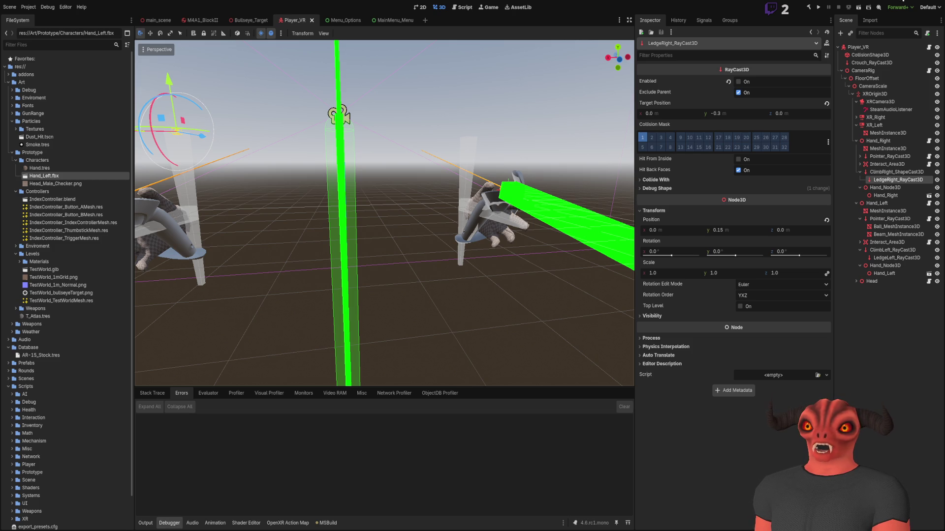
Back in Visual Studio, close the HandPointer.cs tab, leaving Player_Hand.cs open
{"action": "key", "text": "alt+Tab"}
{"action": "left_click", "coordinate": [52, 35]}
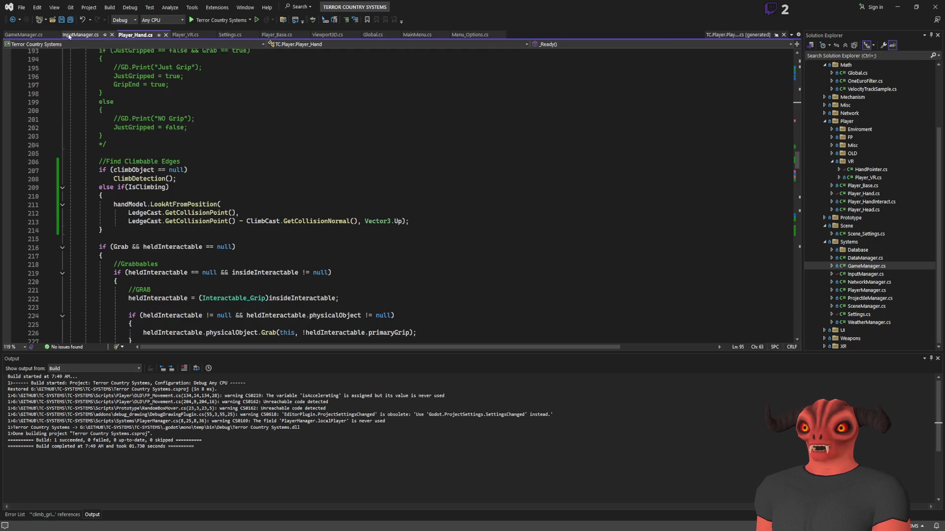
Delete the commented-out grab state code after InputGrab in Player_Hand.cs
{"action": "left_click", "coordinate": [69, 35]}
{"action": "left_click", "coordinate": [127, 35]}
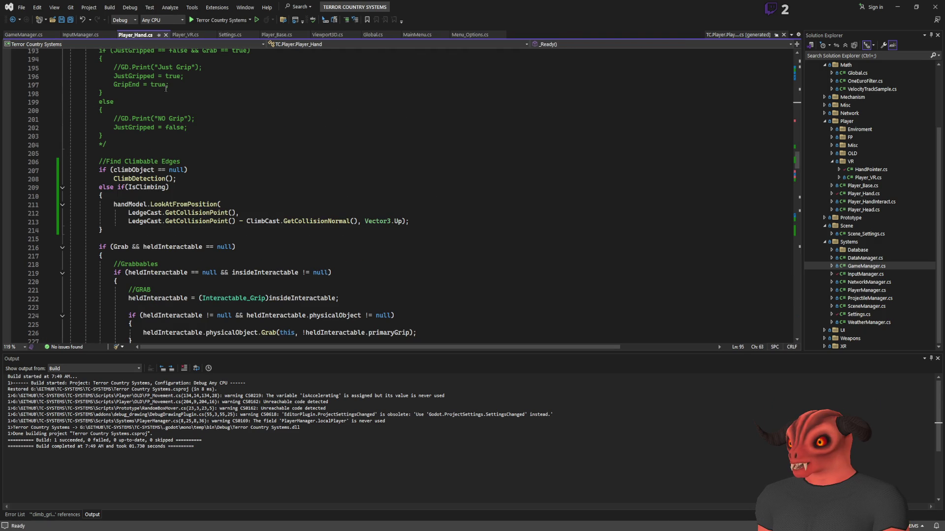
{"action": "left_click", "coordinate": [79, 34]}
{"action": "left_click", "coordinate": [135, 35]}
{"action": "scroll", "coordinate": [286, 139], "scroll_direction": "up", "scroll_amount": 5}
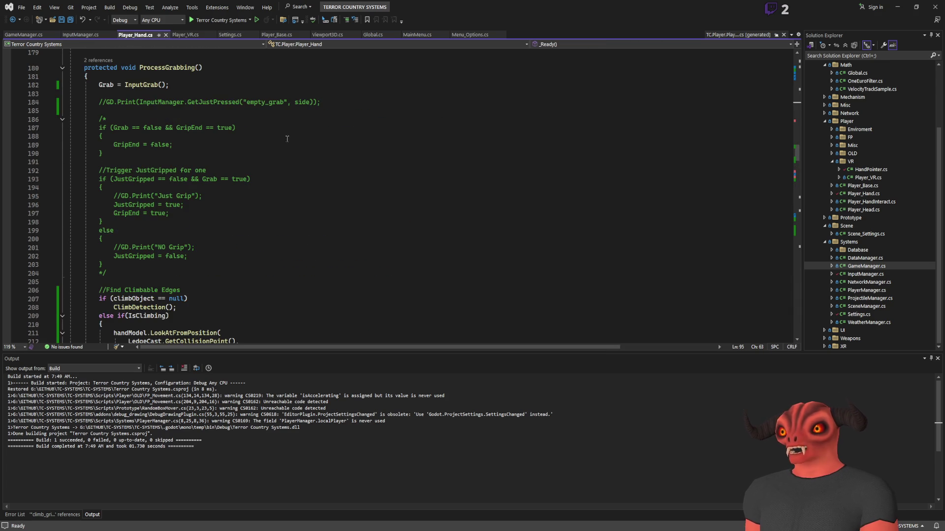
{"action": "mouse_move", "coordinate": [116, 271]}
{"action": "left_mouse_down"}
{"action": "mouse_move", "coordinate": [172, 109]}
{"action": "mouse_move", "coordinate": [211, 87]}
{"action": "left_mouse_up"}
{"action": "key", "text": "Delete"}
Delete the commented-out hand velocity sampling code and save Player_Hand.cs
{"action": "scroll", "coordinate": [347, 178], "scroll_direction": "up", "scroll_amount": 20}
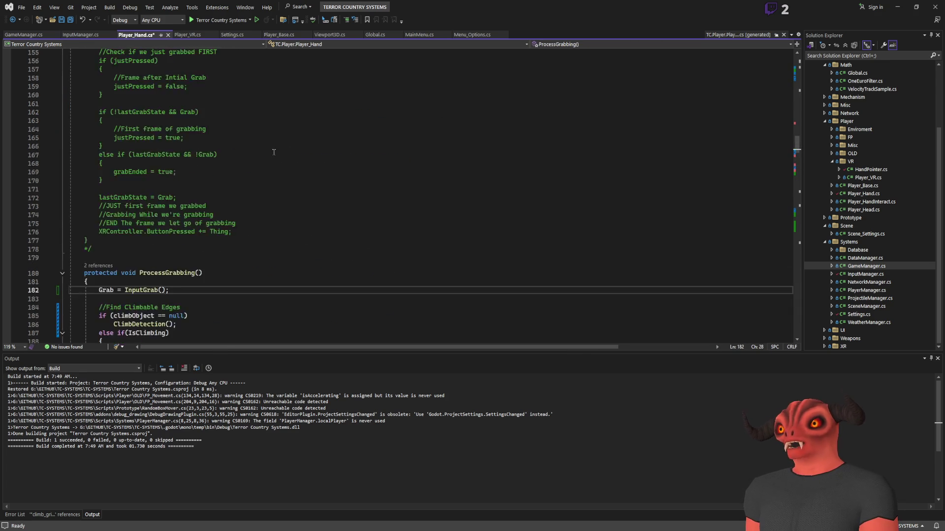
{"action": "scroll", "coordinate": [347, 178], "scroll_direction": "up", "scroll_amount": 10}
{"action": "scroll", "coordinate": [316, 188], "scroll_direction": "down", "scroll_amount": 9}
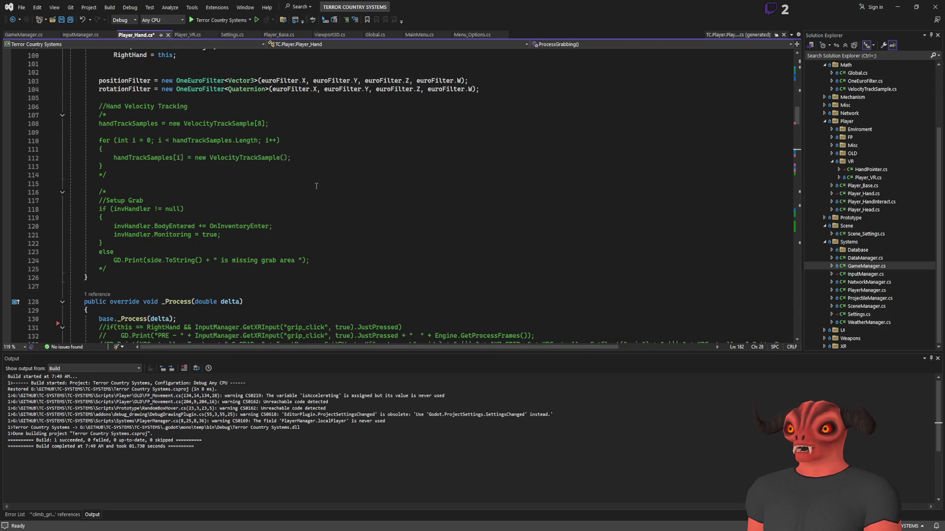
{"action": "mouse_move", "coordinate": [130, 271]}
{"action": "left_mouse_down"}
{"action": "mouse_move", "coordinate": [295, 148]}
{"action": "mouse_move", "coordinate": [470, 129]}
{"action": "mouse_move", "coordinate": [545, 90]}
{"action": "left_mouse_up"}
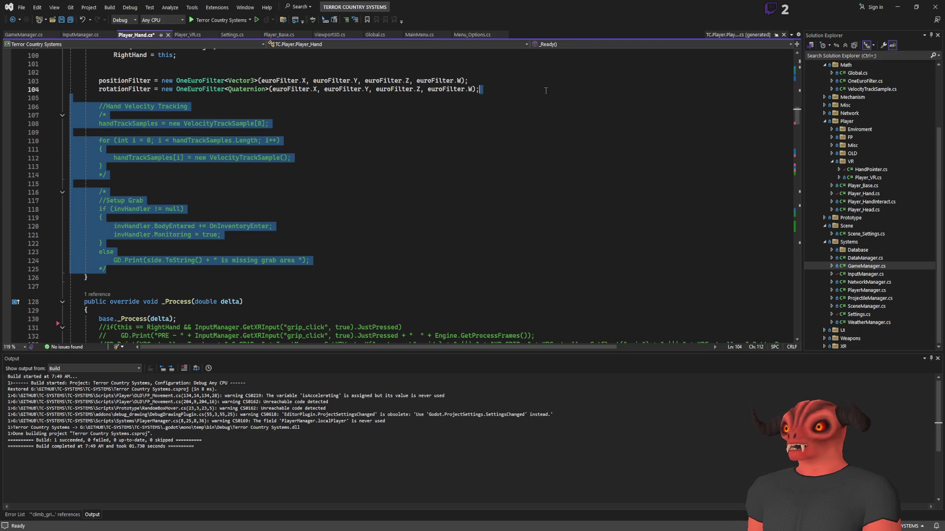
{"action": "scroll", "coordinate": [142, 206], "scroll_direction": "up", "scroll_amount": 13}
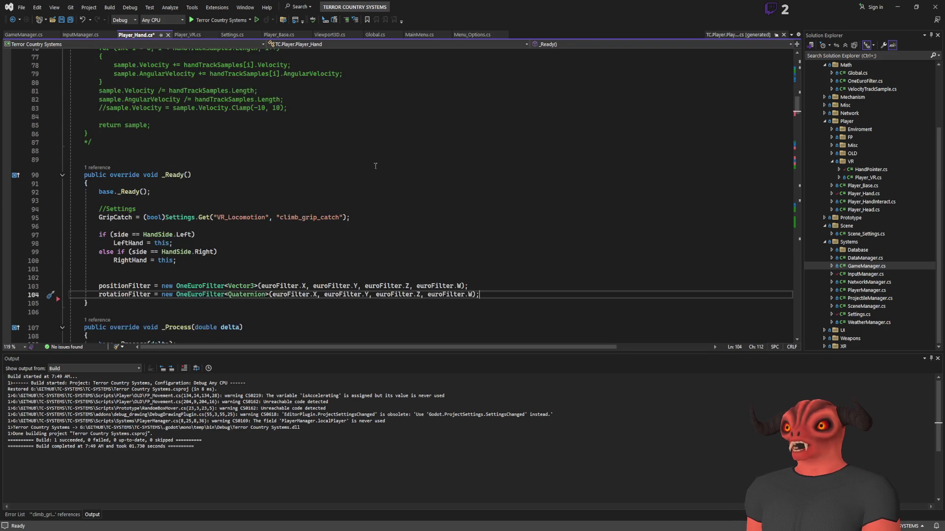
{"action": "mouse_move", "coordinate": [143, 206]}
{"action": "left_mouse_down"}
{"action": "mouse_move", "coordinate": [91, 271]}
{"action": "mouse_move", "coordinate": [84, 159]}
{"action": "mouse_move", "coordinate": [449, 112]}
{"action": "left_mouse_up"}
{"action": "key", "text": "Delete"}
{"action": "scroll", "coordinate": [378, 140], "scroll_direction": "up", "scroll_amount": 6}
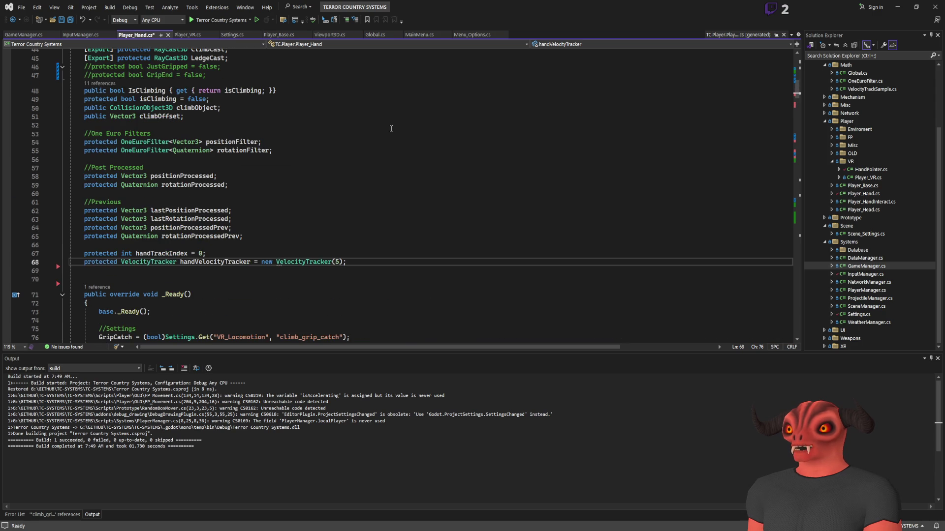
{"action": "key", "text": "ctrl+s"}
Remove the commented JustGripped and GripEnd fields and the leftover blank line, saving the file
{"action": "scroll", "coordinate": [378, 141], "scroll_direction": "up", "scroll_amount": 4}
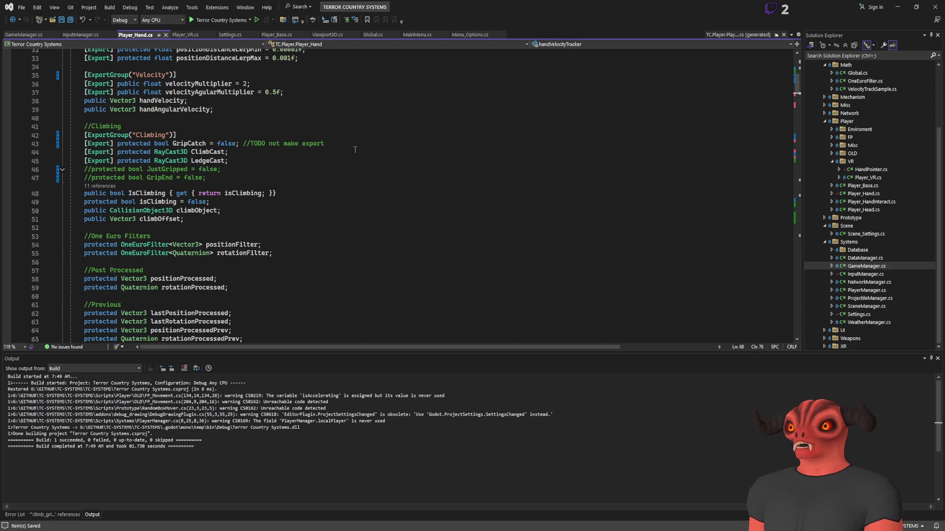
{"action": "mouse_move", "coordinate": [270, 170]}
{"action": "left_mouse_down"}
{"action": "mouse_move", "coordinate": [270, 162]}
{"action": "mouse_move", "coordinate": [271, 176]}
{"action": "left_mouse_up"}
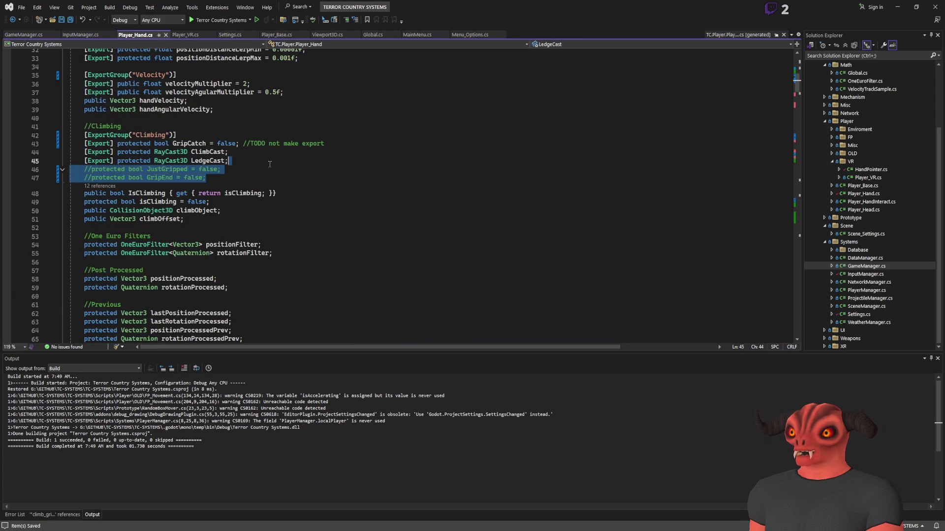
{"action": "key", "text": "Delete"}
{"action": "key", "text": "Return"}
{"action": "key", "text": "ctrl+s"}
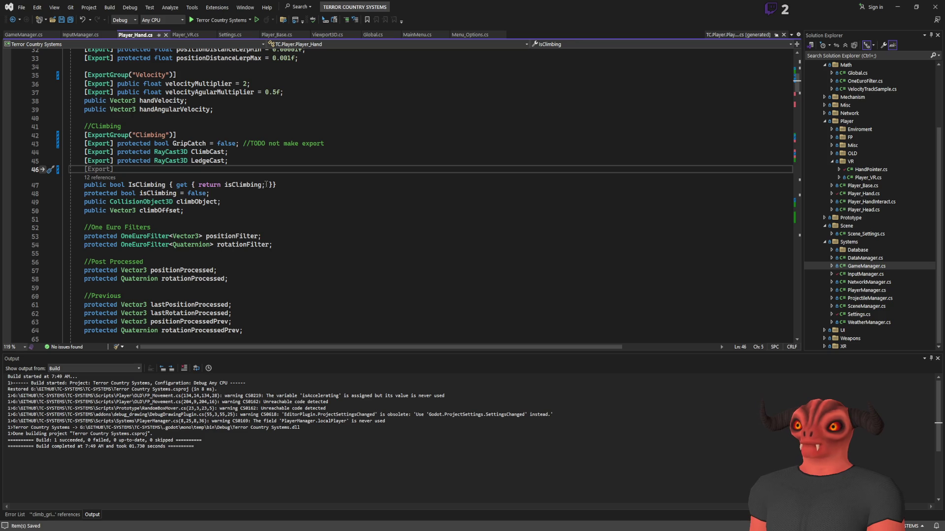
{"action": "left_click", "coordinate": [307, 227]}
{"action": "key", "text": "Up"}
{"action": "key", "text": "Up"}
{"action": "key", "text": "Up"}
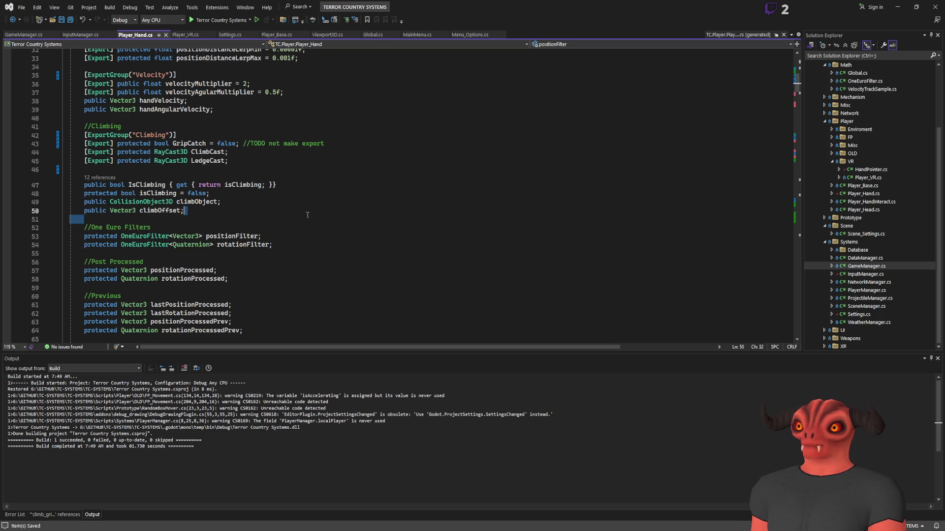
{"action": "left_click", "coordinate": [313, 170]}
{"action": "key", "text": "BackSpace"}
Move up past the GripCatch TODO line to the empty export category name
{"action": "left_click", "coordinate": [385, 146]}
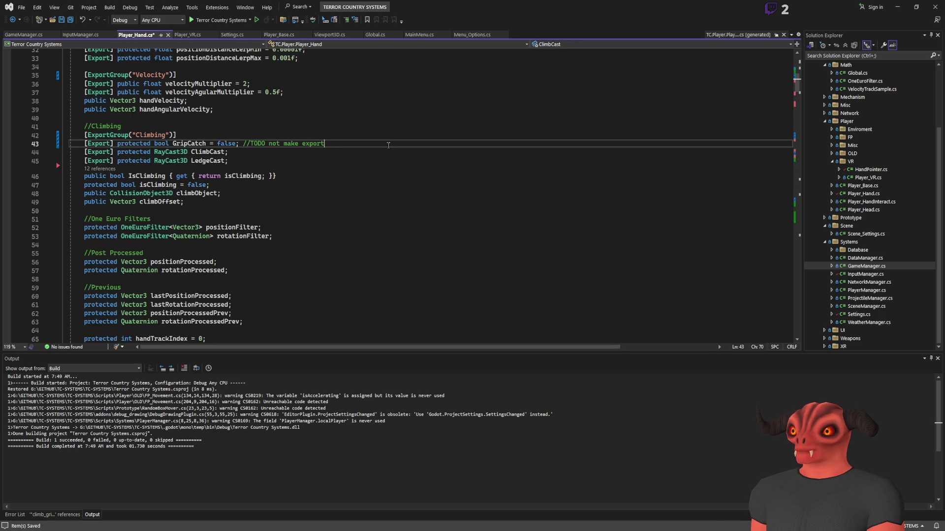
{"action": "scroll", "coordinate": [385, 146], "scroll_direction": "up", "scroll_amount": 4}
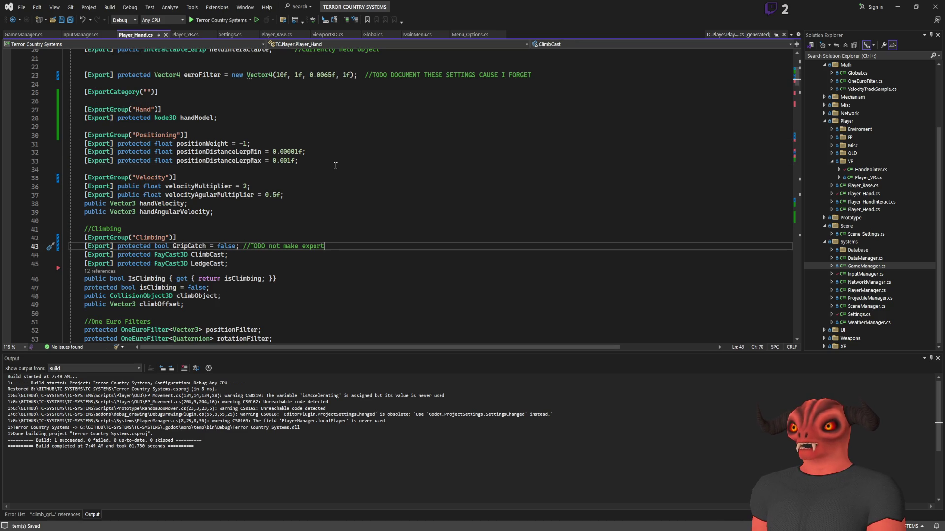
{"action": "scroll", "coordinate": [336, 165], "scroll_direction": "up", "scroll_amount": 3}
{"action": "left_click", "coordinate": [145, 169]}
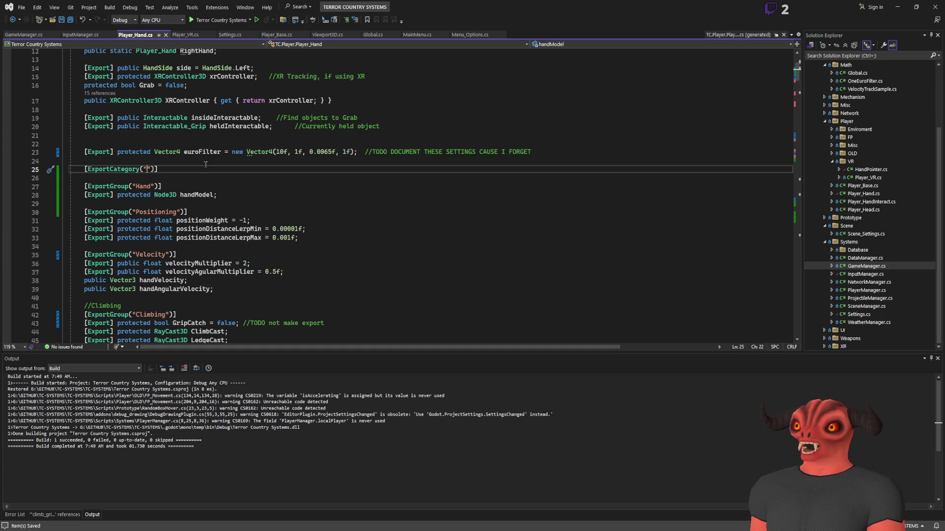
Name the ExportCategory 'Settings', delete the commented GrabState method, and save Player_Hand.cs
{"action": "scroll", "coordinate": [329, 168], "scroll_direction": "up", "scroll_amount": 2}
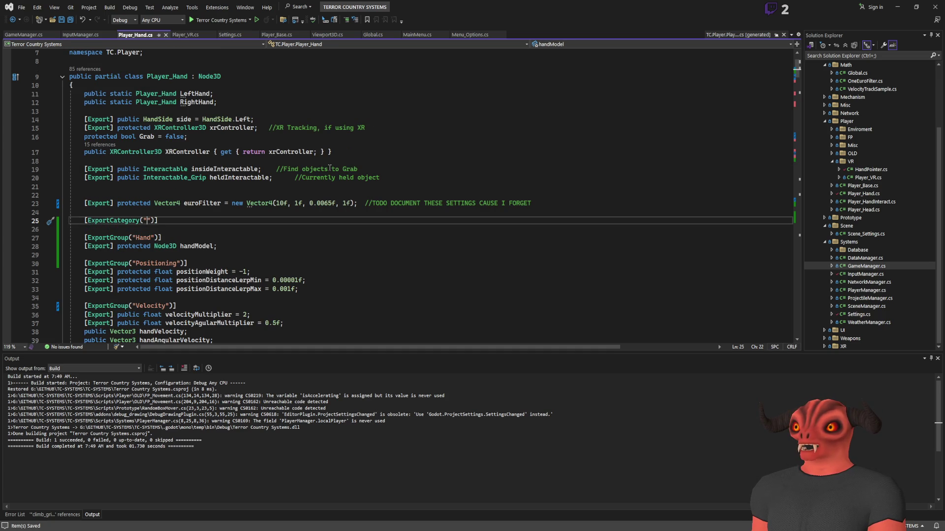
{"action": "type", "text": "Settings"}
{"action": "scroll", "coordinate": [299, 211], "scroll_direction": "down", "scroll_amount": 8}
{"action": "scroll", "coordinate": [299, 212], "scroll_direction": "down", "scroll_amount": 20}
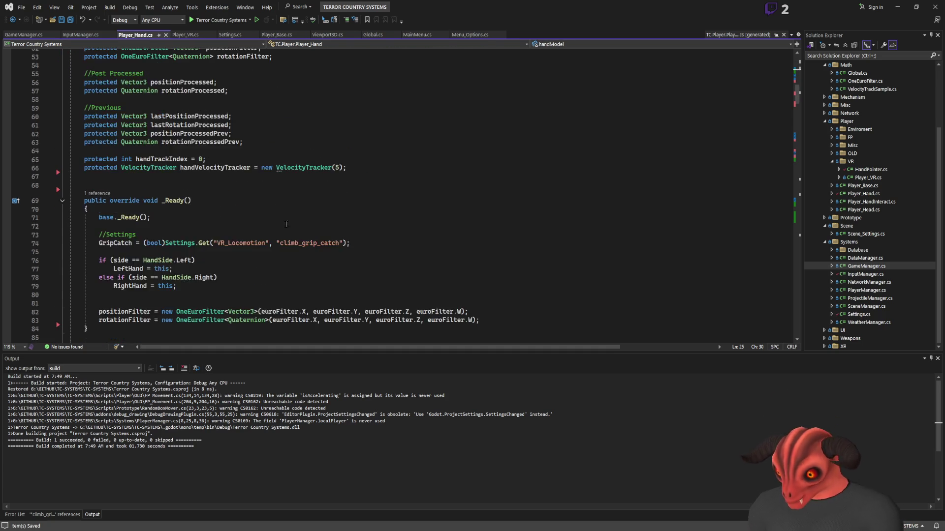
{"action": "mouse_move", "coordinate": [94, 300]}
{"action": "left_mouse_down"}
{"action": "mouse_move", "coordinate": [103, 206]}
{"action": "mouse_move", "coordinate": [99, 296]}
{"action": "mouse_move", "coordinate": [208, 217]}
{"action": "mouse_move", "coordinate": [208, 129]}
{"action": "left_mouse_up"}
{"action": "key", "text": "Delete"}
{"action": "left_click", "coordinate": [224, 153]}
{"action": "key", "text": "ctrl+s"}
{"action": "scroll", "coordinate": [297, 159], "scroll_direction": "down", "scroll_amount": 13}
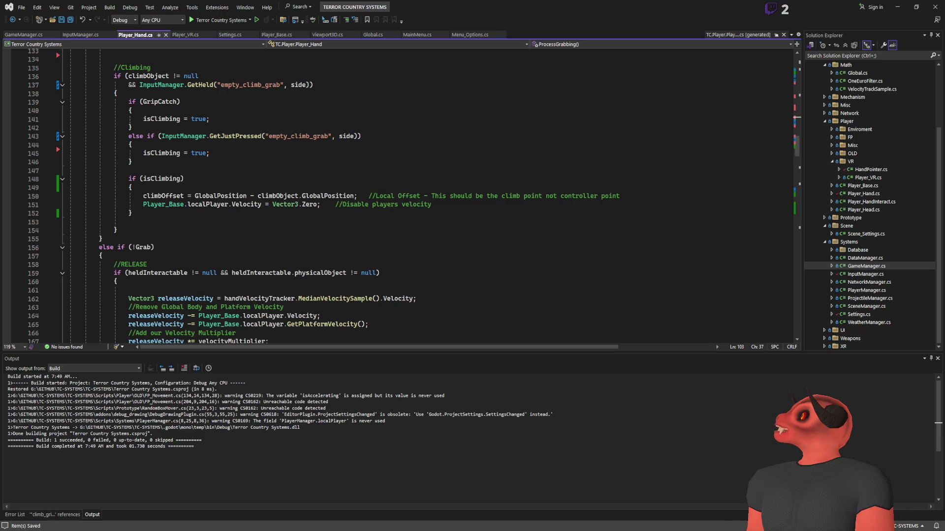
{"action": "key", "text": "alt+Tab"}
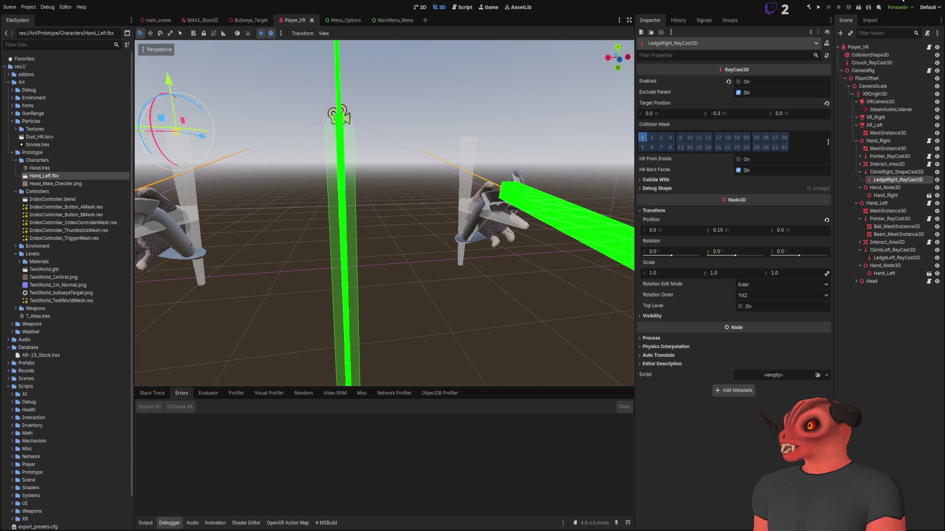
{"action": "key", "text": "alt+Tab"}
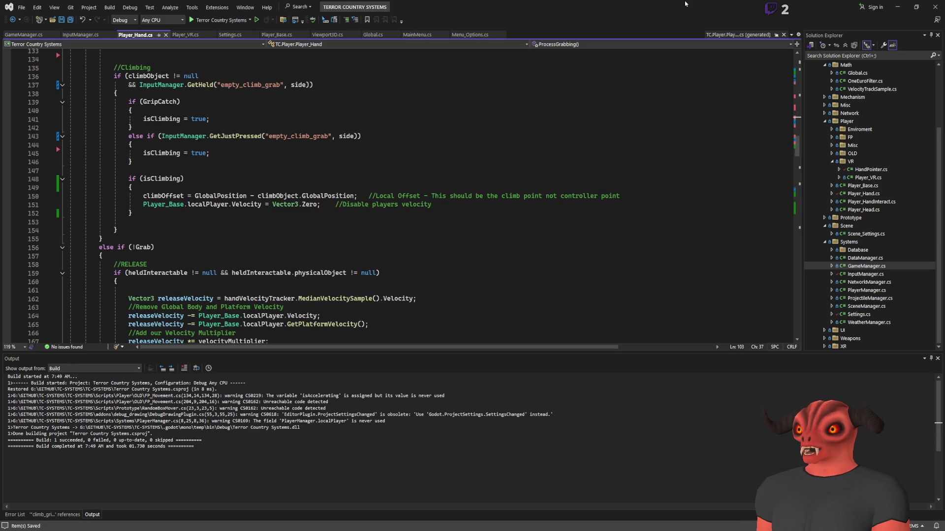
{"action": "scroll", "coordinate": [339, 167], "scroll_direction": "down", "scroll_amount": 7}
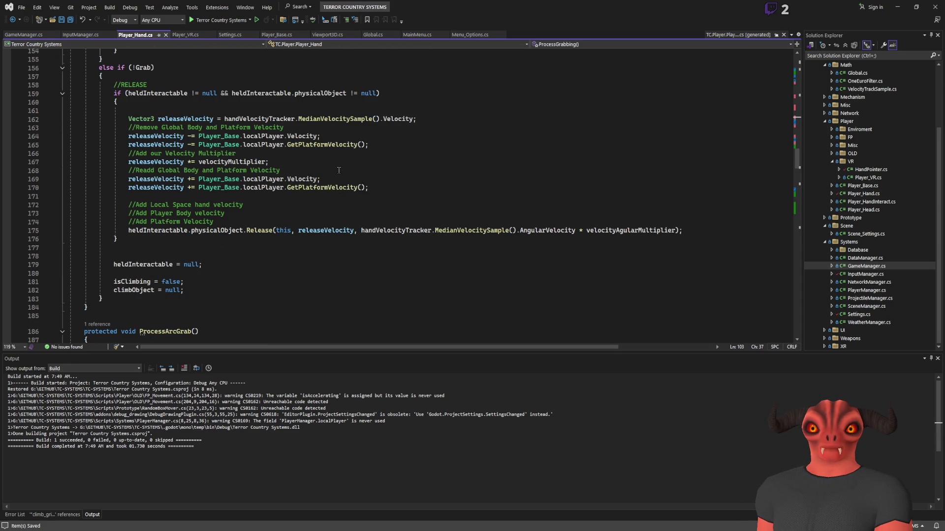
{"action": "key", "text": "alt+Tab"}
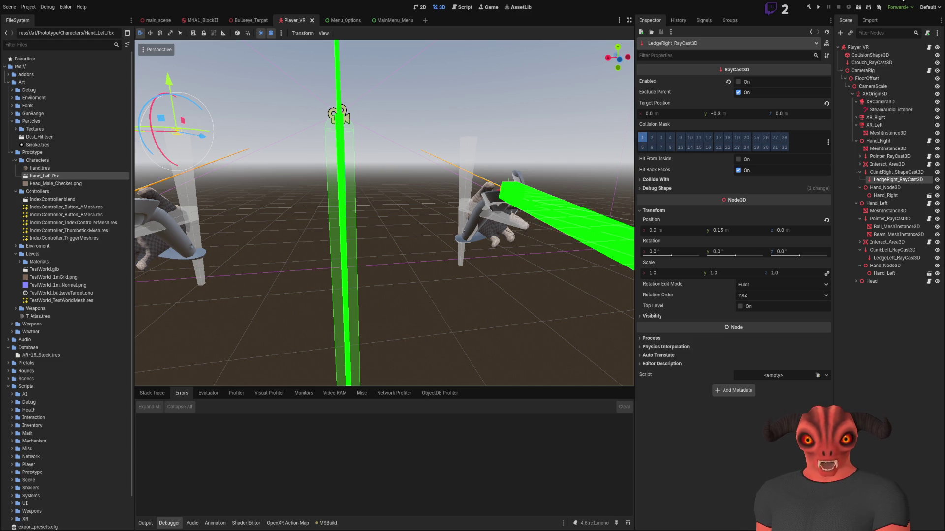
{"action": "key", "text": "alt+Tab"}
{"action": "scroll", "coordinate": [441, 133], "scroll_direction": "down", "scroll_amount": 5}
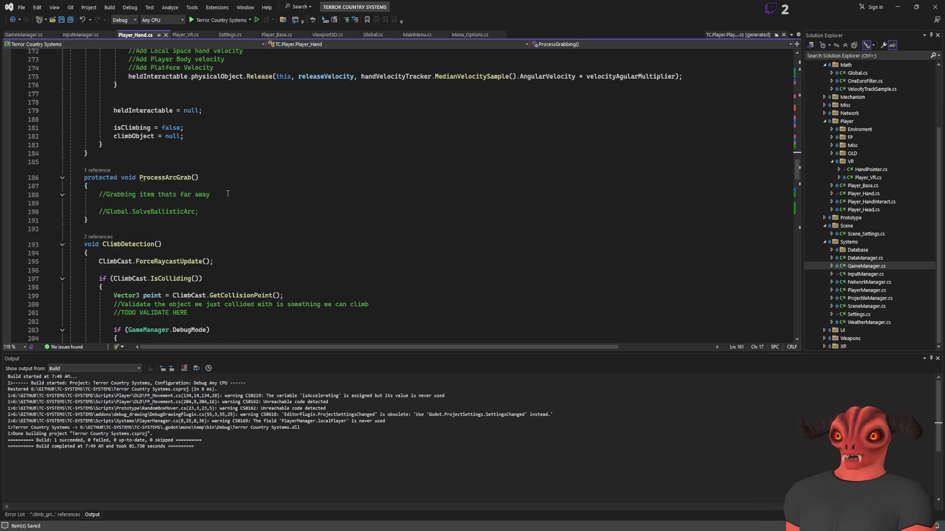
{"action": "scroll", "coordinate": [194, 200], "scroll_direction": "down", "scroll_amount": 3}
Copy ', new Color(1, 0, 0.5f)' from the commented arrow and paste it after Normalized() on line 222
{"action": "scroll", "coordinate": [289, 188], "scroll_direction": "down", "scroll_amount": 5}
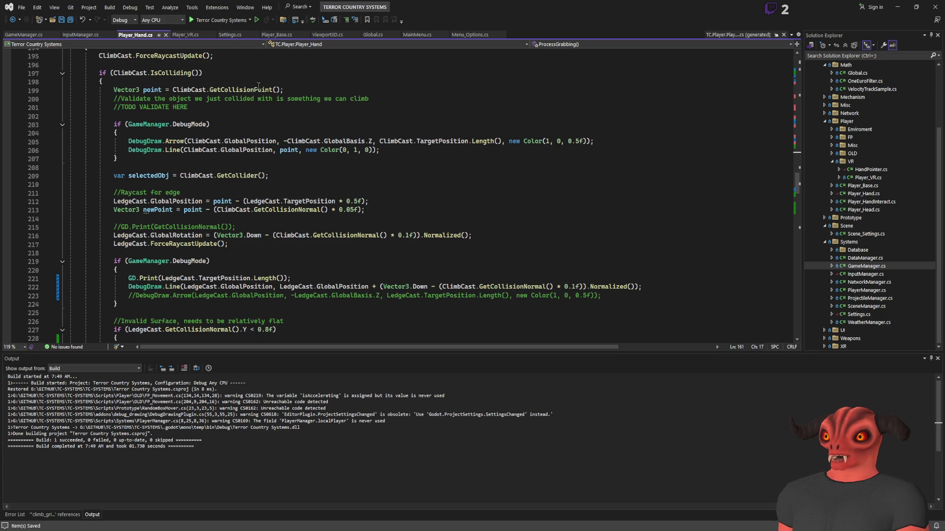
{"action": "scroll", "coordinate": [190, 155], "scroll_direction": "down", "scroll_amount": 5}
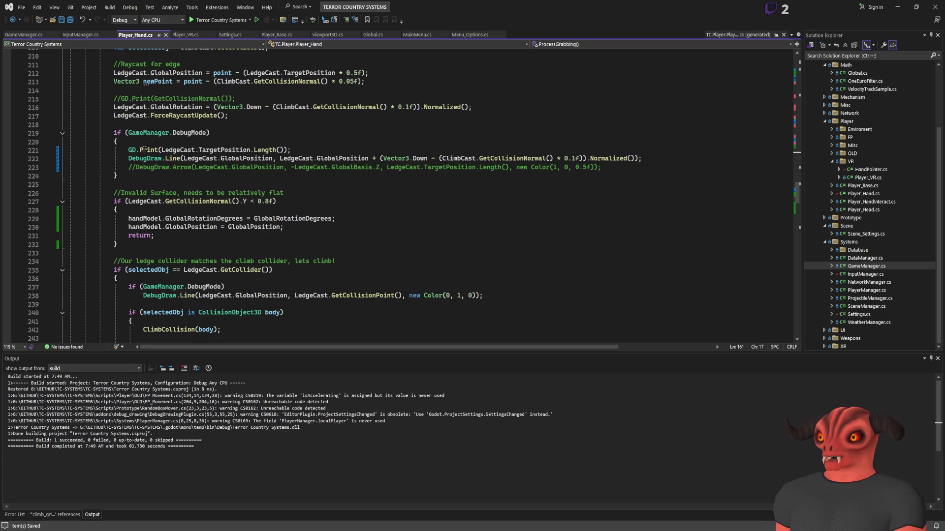
{"action": "scroll", "coordinate": [254, 158], "scroll_direction": "down", "scroll_amount": 5}
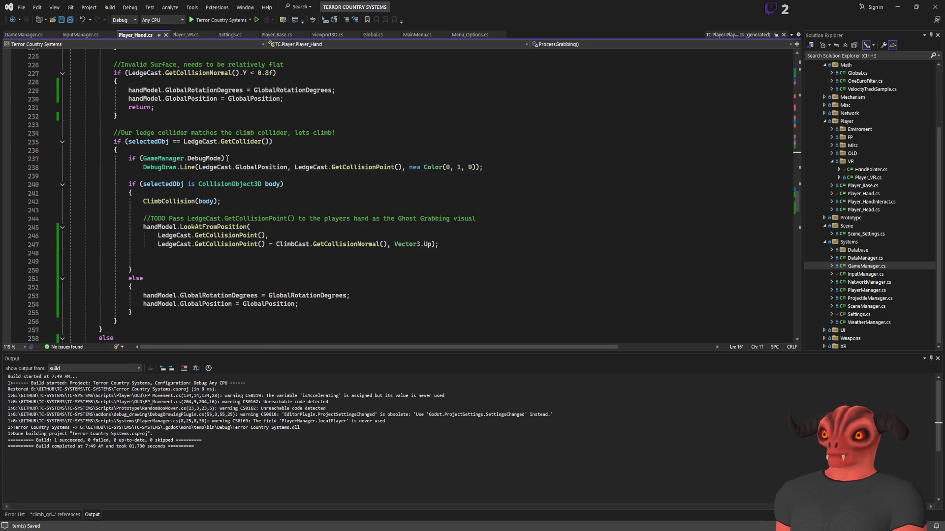
{"action": "scroll", "coordinate": [169, 162], "scroll_direction": "up", "scroll_amount": 4}
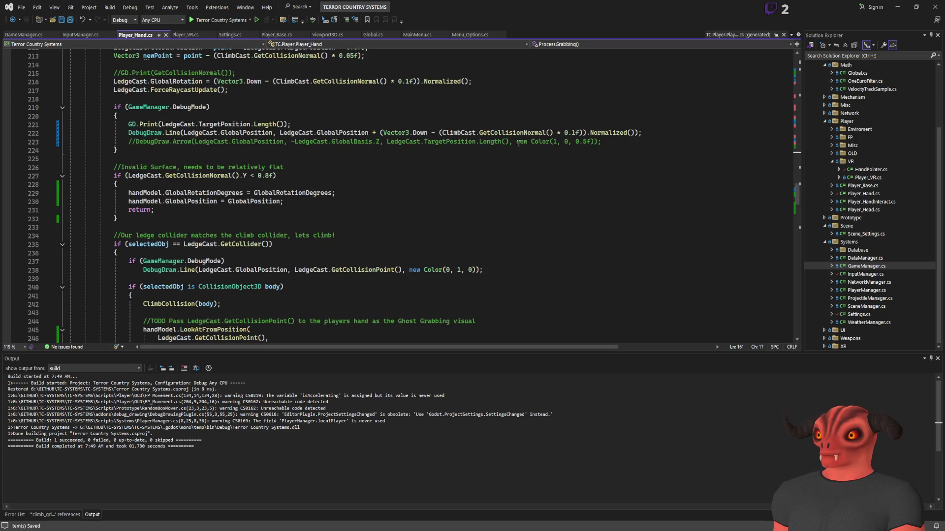
{"action": "mouse_move", "coordinate": [508, 142]}
{"action": "left_mouse_down"}
{"action": "mouse_move", "coordinate": [607, 141]}
{"action": "mouse_move", "coordinate": [595, 142]}
{"action": "left_mouse_up"}
{"action": "left_click", "coordinate": [635, 133]}
{"action": "type", "text": ", new Color(1, 0, 0.5f)"}
{"action": "left_click", "coordinate": [689, 115]}
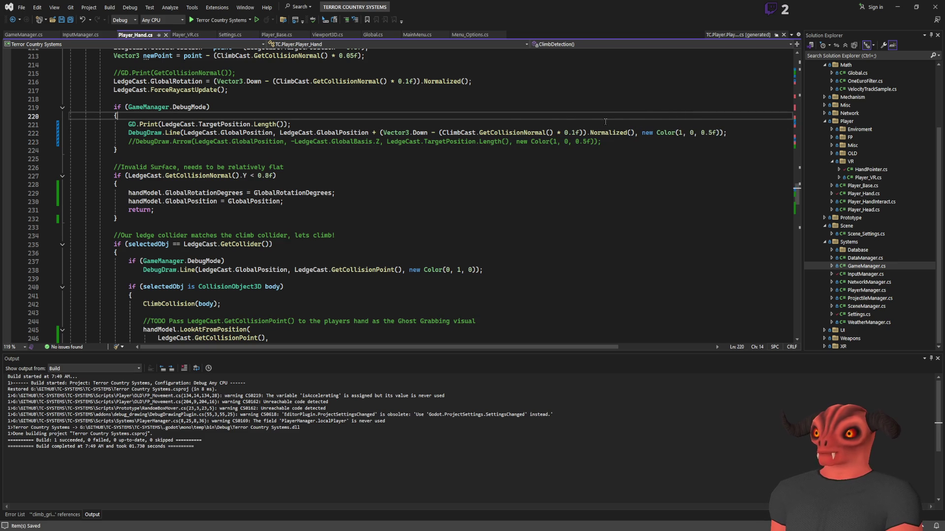
{"action": "scroll", "coordinate": [519, 128], "scroll_direction": "up", "scroll_amount": 3}
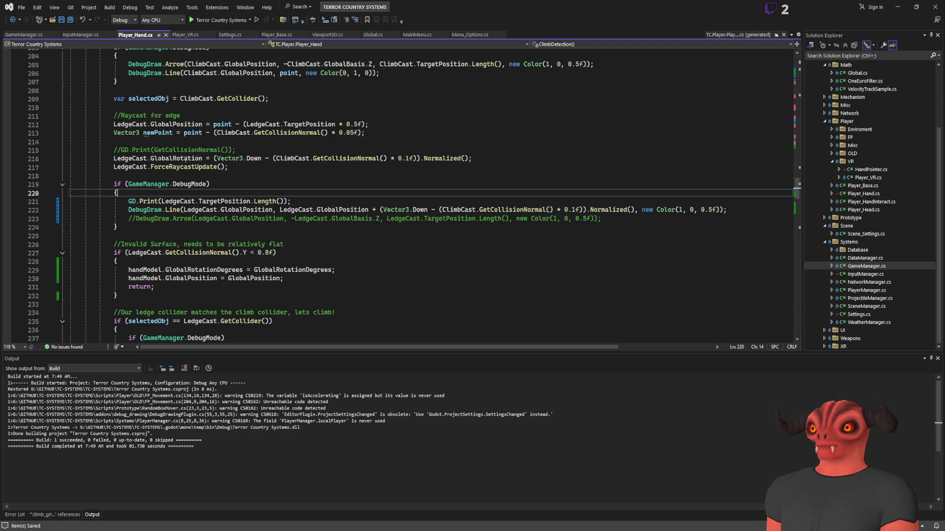
{"action": "scroll", "coordinate": [323, 155], "scroll_direction": "up", "scroll_amount": 1}
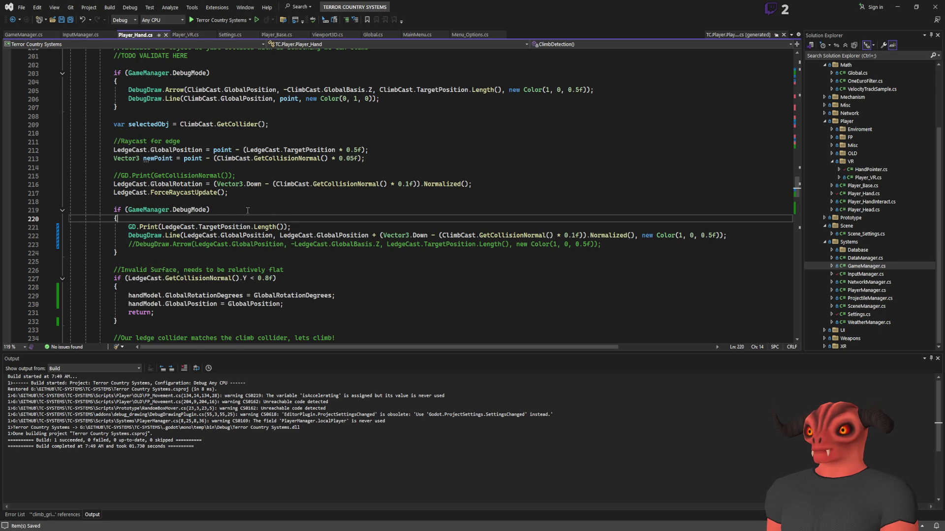
Review the LedgeCast usages and the ledge line's end-point expression in ClimbDetection
{"action": "double_click", "coordinate": [132, 193]}
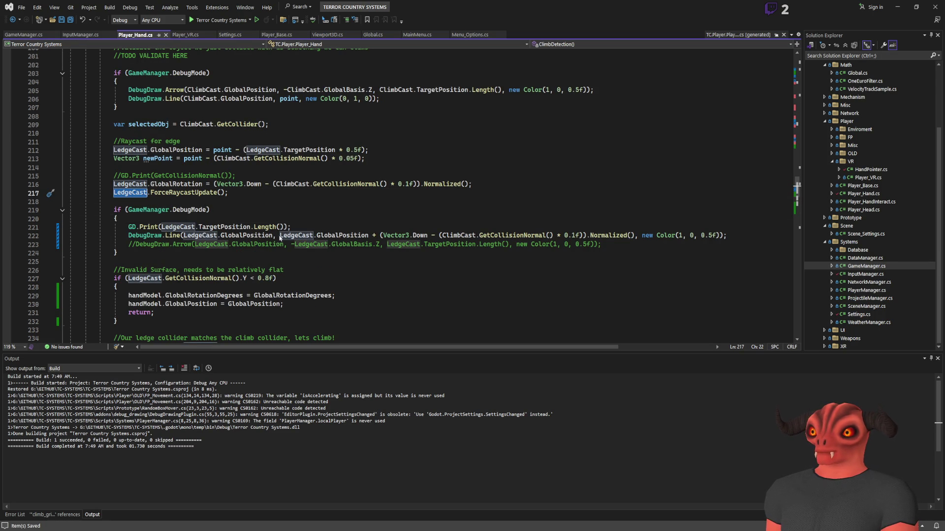
{"action": "left_click_drag", "start_coordinate": [280, 235], "coordinate": [590, 235]}
{"action": "key", "text": "Up"}
{"action": "key", "text": "Up"}
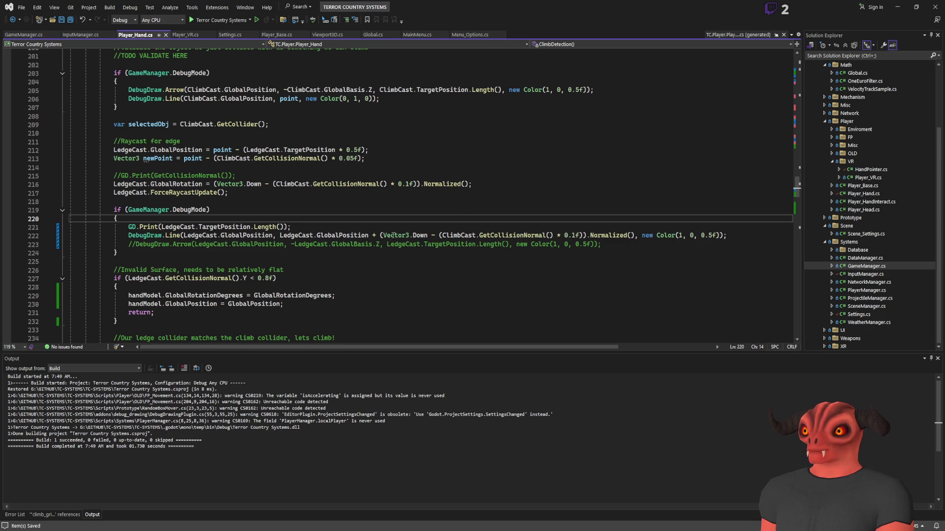
{"action": "scroll", "coordinate": [347, 186], "scroll_direction": "down", "scroll_amount": 4}
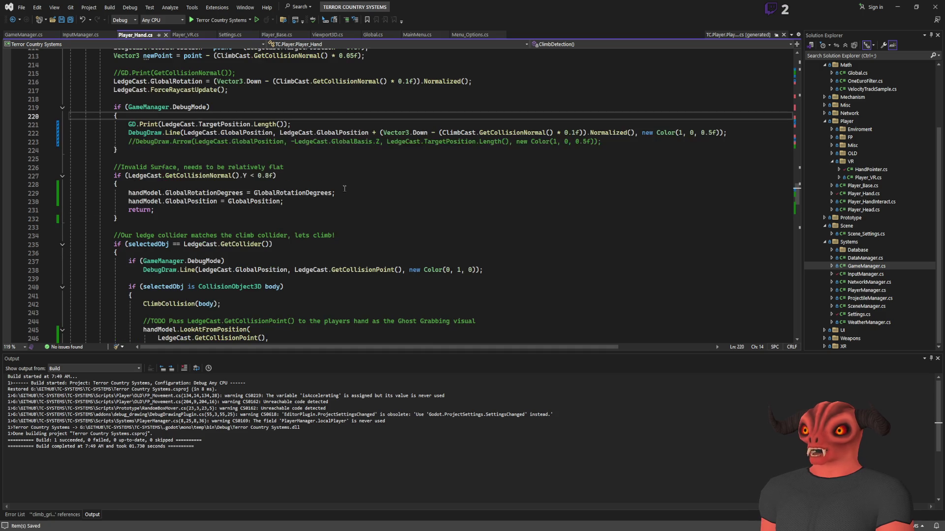
{"action": "scroll", "coordinate": [350, 164], "scroll_direction": "down", "scroll_amount": 5}
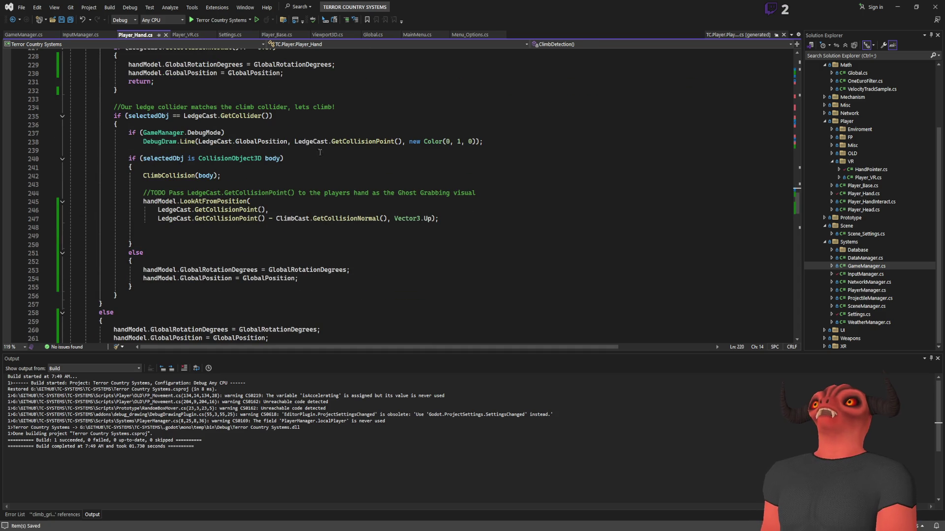
{"action": "scroll", "coordinate": [247, 98], "scroll_direction": "down", "scroll_amount": 4}
Build the Terror Country Systems solution so it reports 1 succeeded, 0 failed
{"action": "key", "text": "ctrl+shift+b"}
{"action": "left_click", "coordinate": [362, 150]}
{"action": "scroll", "coordinate": [362, 155], "scroll_direction": "up", "scroll_amount": 3}
{"action": "scroll", "coordinate": [362, 154], "scroll_direction": "down", "scroll_amount": 3}
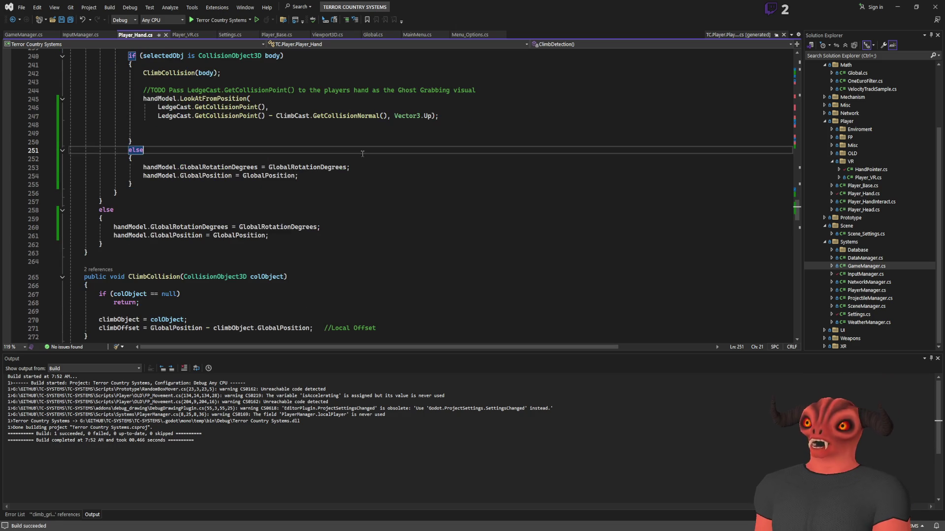
{"action": "scroll", "coordinate": [362, 154], "scroll_direction": "down", "scroll_amount": 5}
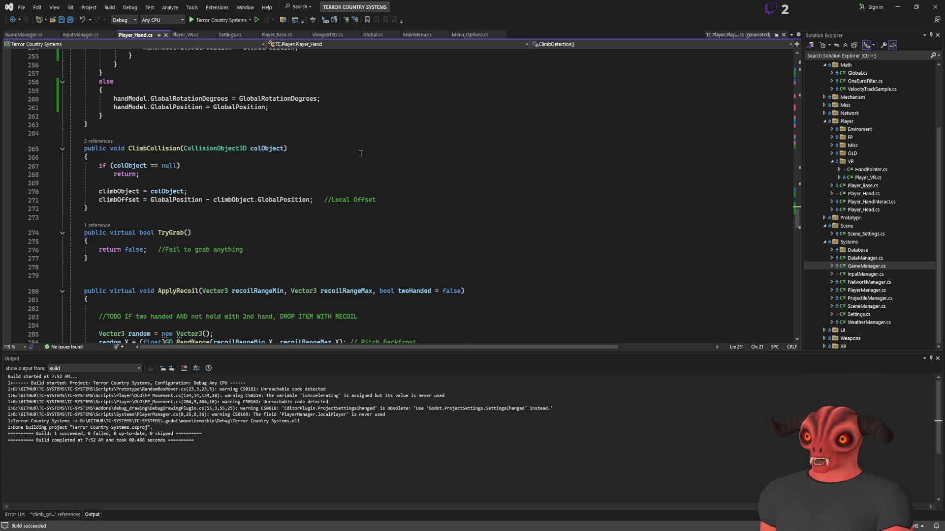
{"action": "scroll", "coordinate": [361, 154], "scroll_direction": "up", "scroll_amount": 20}
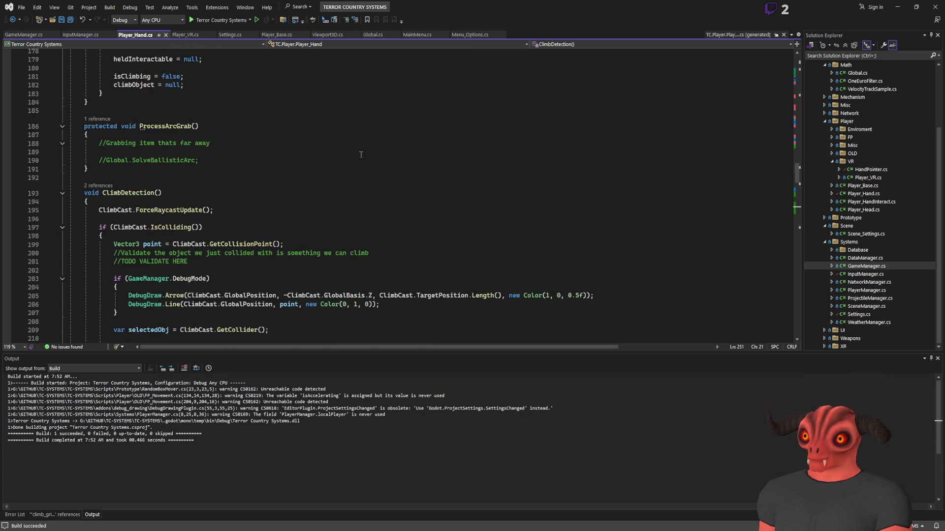
{"action": "scroll", "coordinate": [360, 155], "scroll_direction": "up", "scroll_amount": 20}
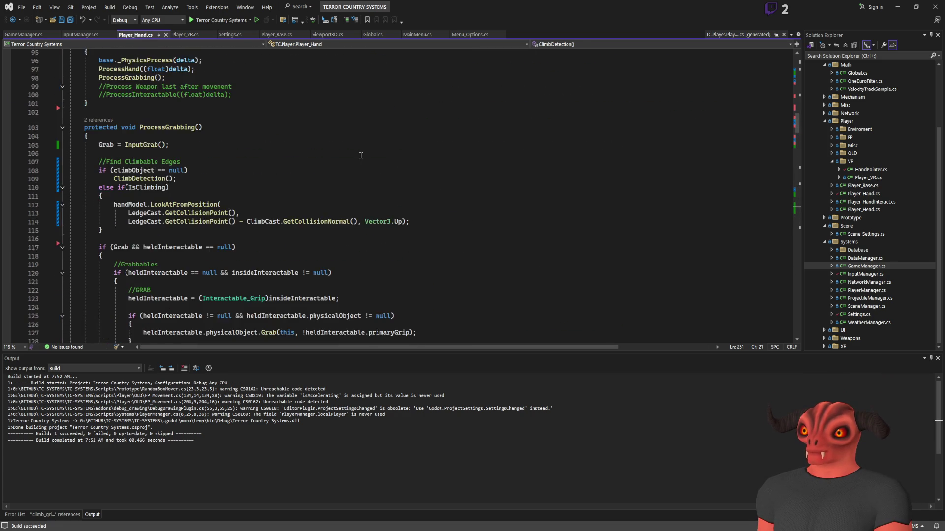
{"action": "scroll", "coordinate": [361, 156], "scroll_direction": "up", "scroll_amount": 4}
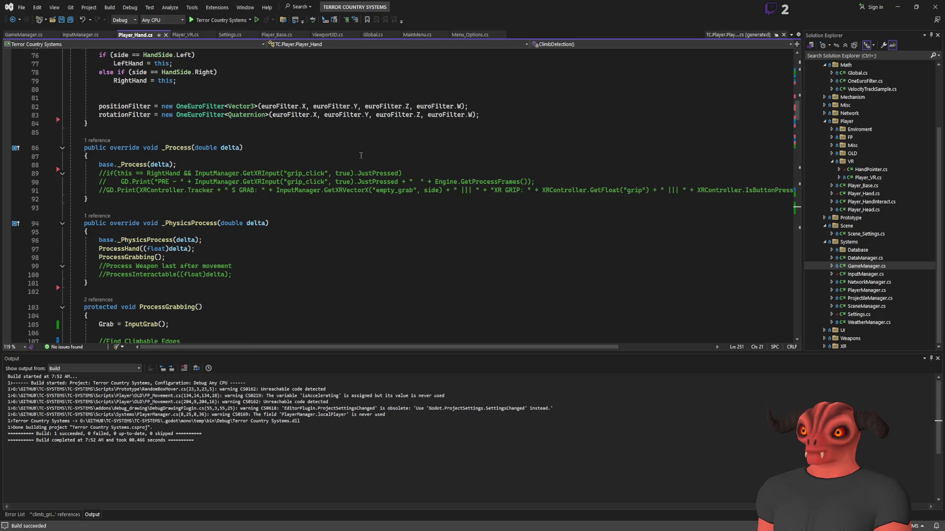
{"action": "scroll", "coordinate": [361, 155], "scroll_direction": "up", "scroll_amount": 6}
{"action": "scroll", "coordinate": [361, 156], "scroll_direction": "up", "scroll_amount": 6}
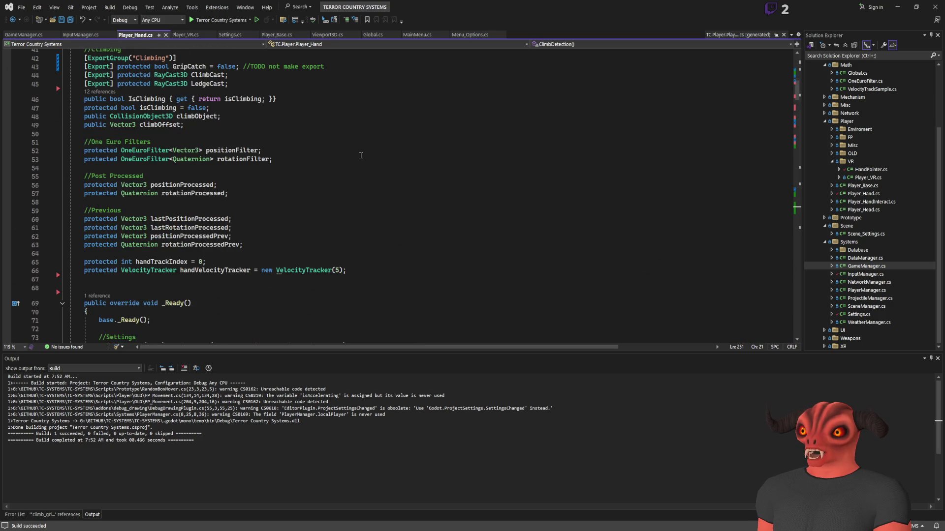
{"action": "scroll", "coordinate": [361, 156], "scroll_direction": "up", "scroll_amount": 8}
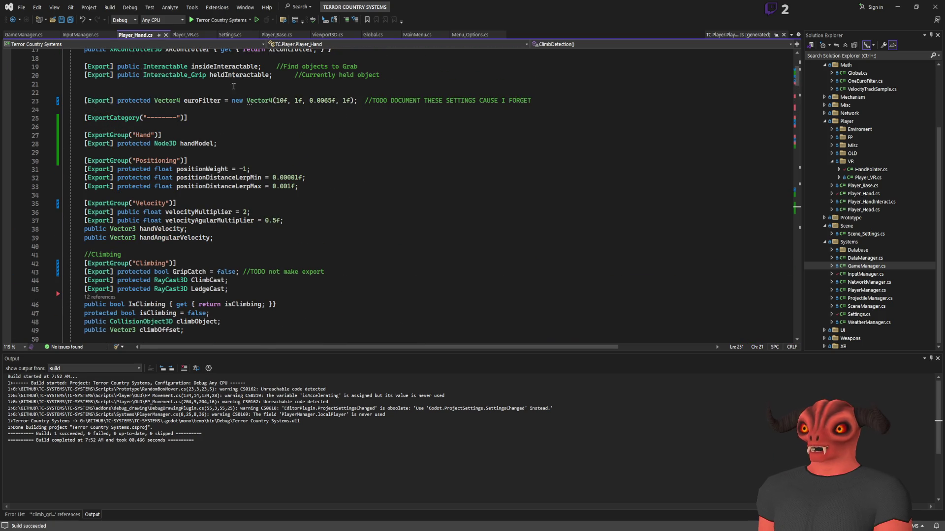
{"action": "scroll", "coordinate": [227, 185], "scroll_direction": "down", "scroll_amount": 14}
{"action": "scroll", "coordinate": [227, 185], "scroll_direction": "down", "scroll_amount": 6}
{"action": "scroll", "coordinate": [228, 188], "scroll_direction": "down", "scroll_amount": 20}
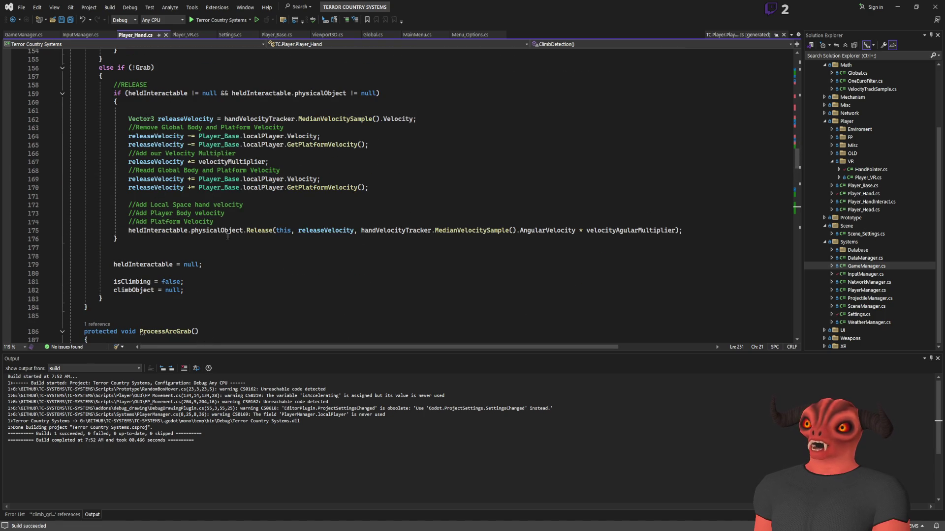
{"action": "scroll", "coordinate": [214, 201], "scroll_direction": "down", "scroll_amount": 4}
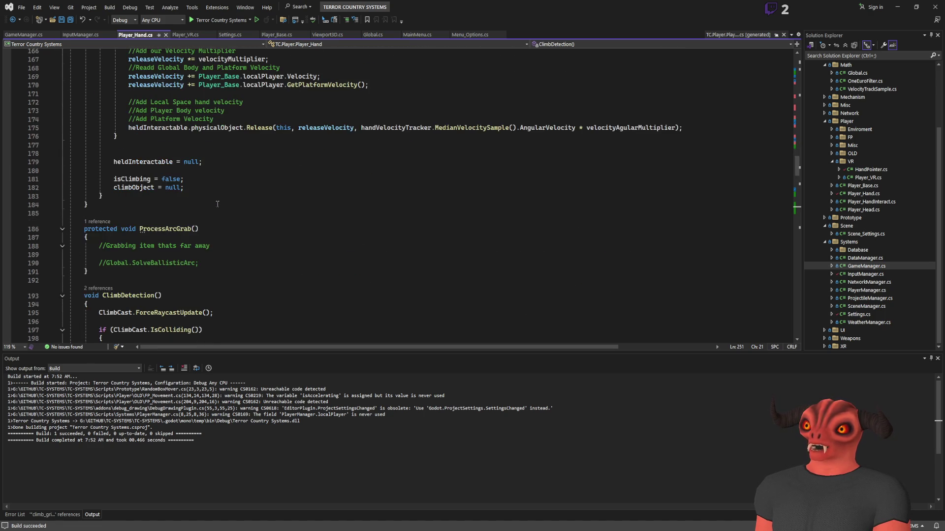
{"action": "scroll", "coordinate": [217, 204], "scroll_direction": "up", "scroll_amount": 13}
{"action": "scroll", "coordinate": [217, 204], "scroll_direction": "down", "scroll_amount": 6}
{"action": "scroll", "coordinate": [148, 147], "scroll_direction": "up", "scroll_amount": 15}
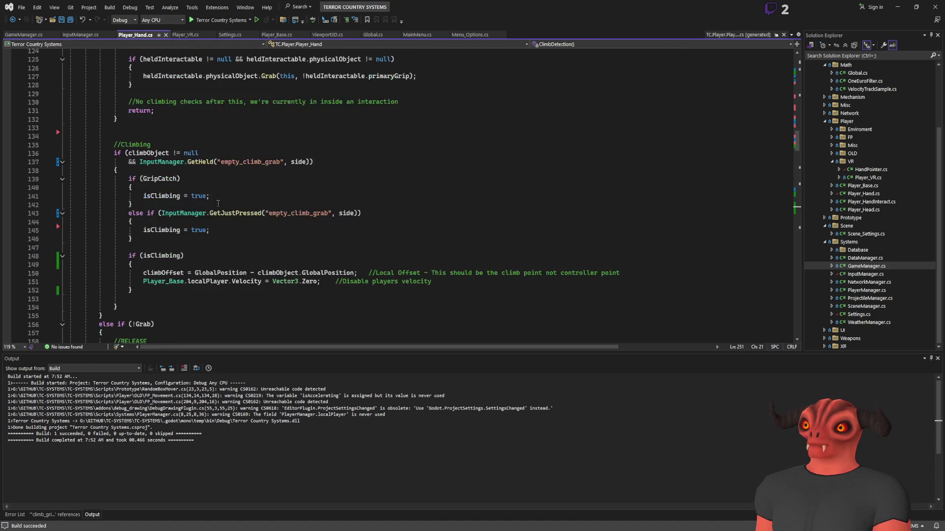
{"action": "scroll", "coordinate": [211, 98], "scroll_direction": "down", "scroll_amount": 14}
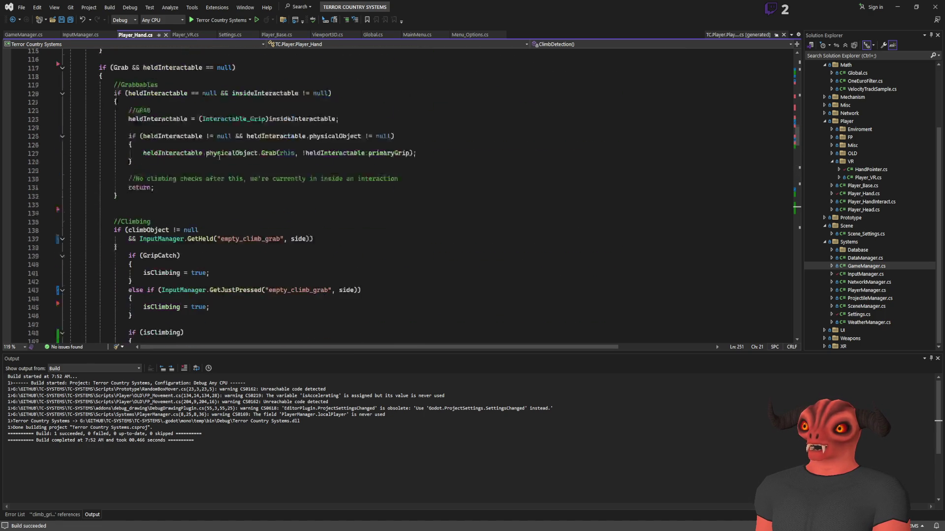
{"action": "scroll", "coordinate": [219, 159], "scroll_direction": "up", "scroll_amount": 7}
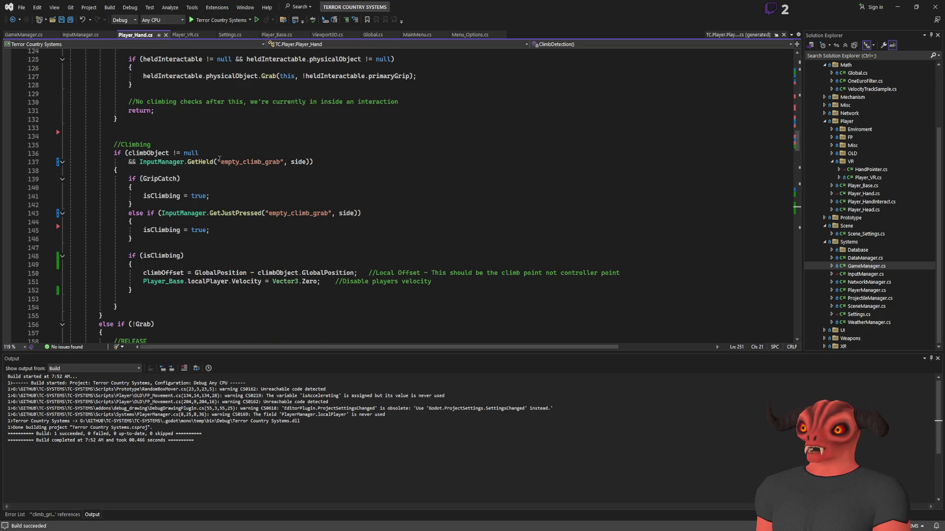
{"action": "scroll", "coordinate": [219, 158], "scroll_direction": "down", "scroll_amount": 8}
{"action": "key", "text": "alt+Tab"}
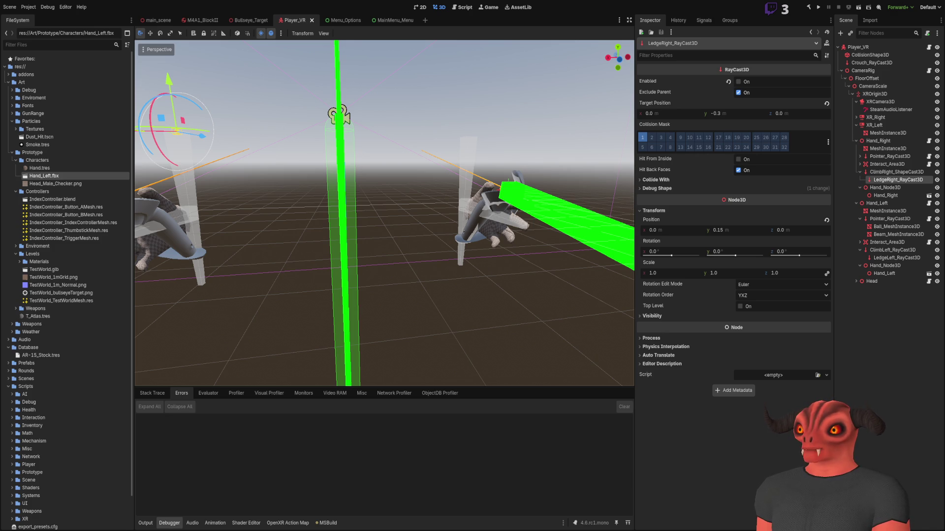
Show the main_scene tab with the TestWorld level in Godot's 3D editor
{"action": "left_click", "coordinate": [154, 20]}
Fly toward the green rifle, select the OmniLight3D above it, then deselect it
{"action": "key", "text": "w"}
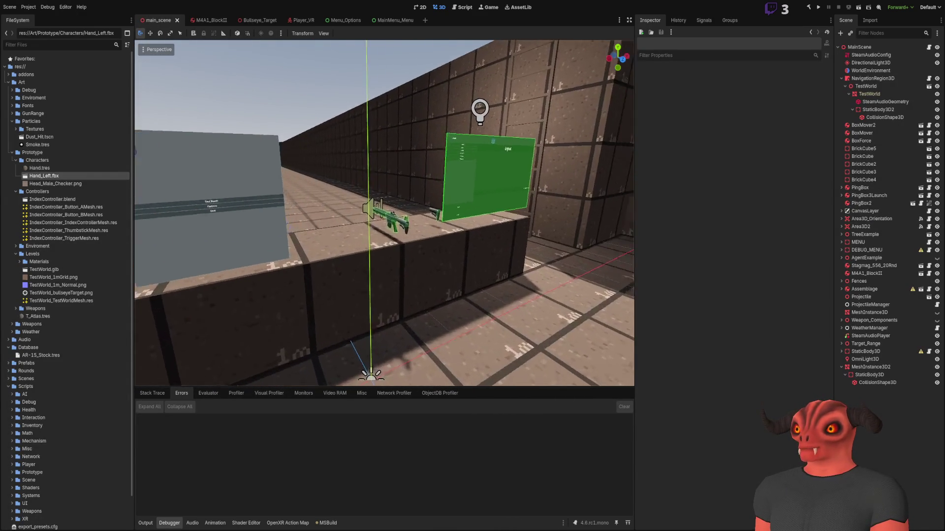
{"action": "key", "text": "w"}
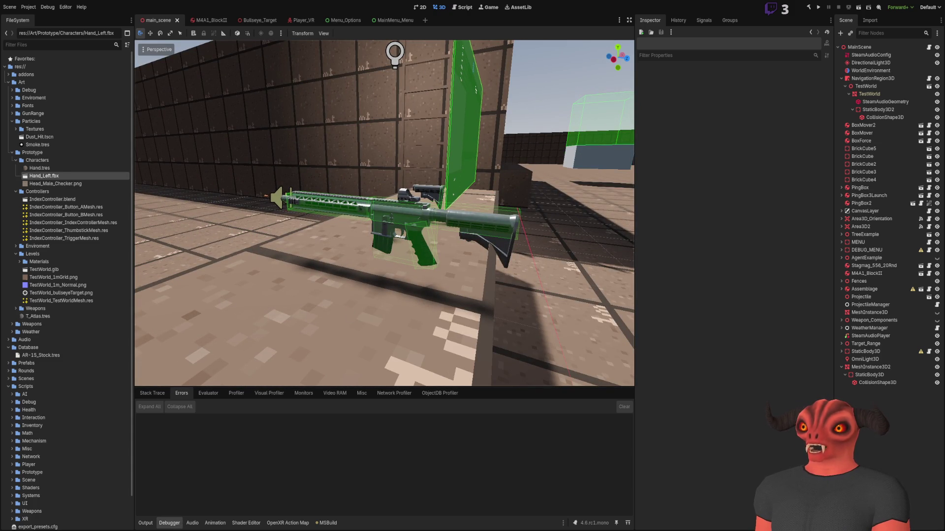
{"action": "key", "text": "w"}
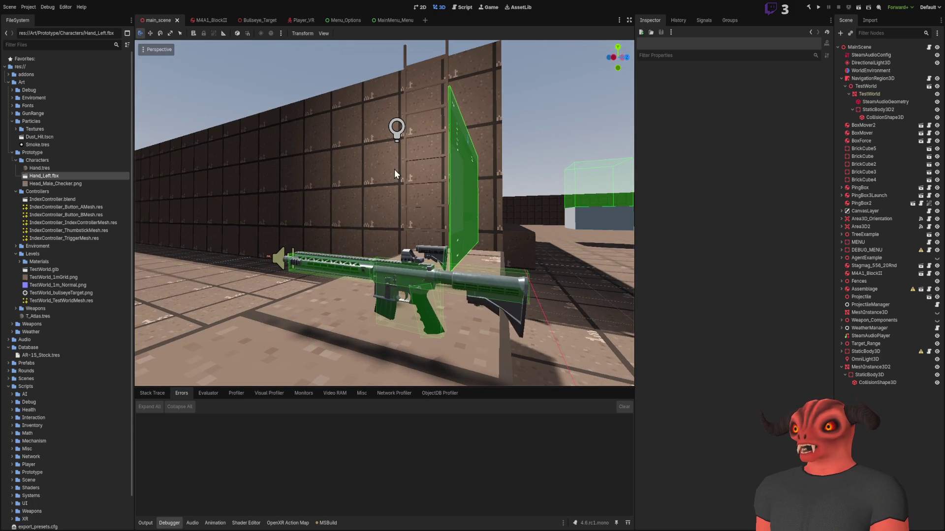
{"action": "left_click", "coordinate": [397, 130]}
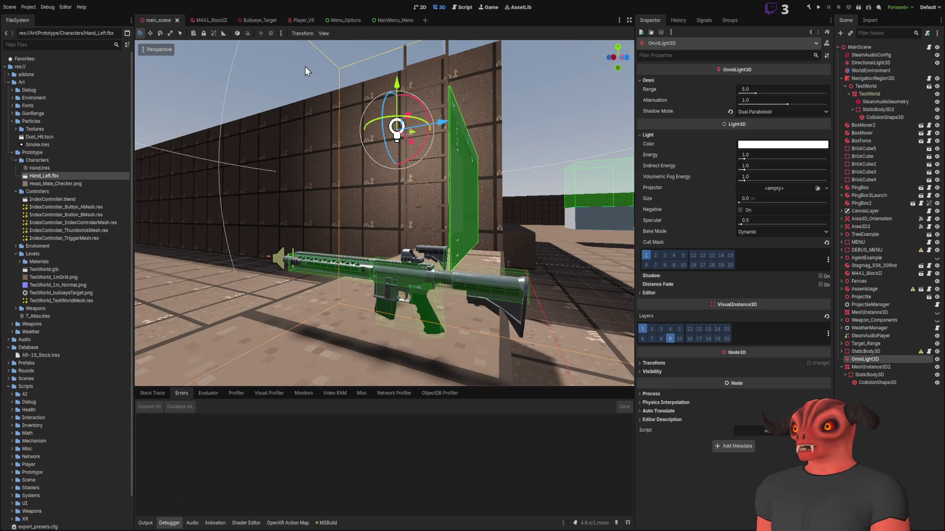
{"action": "key", "text": "Escape"}
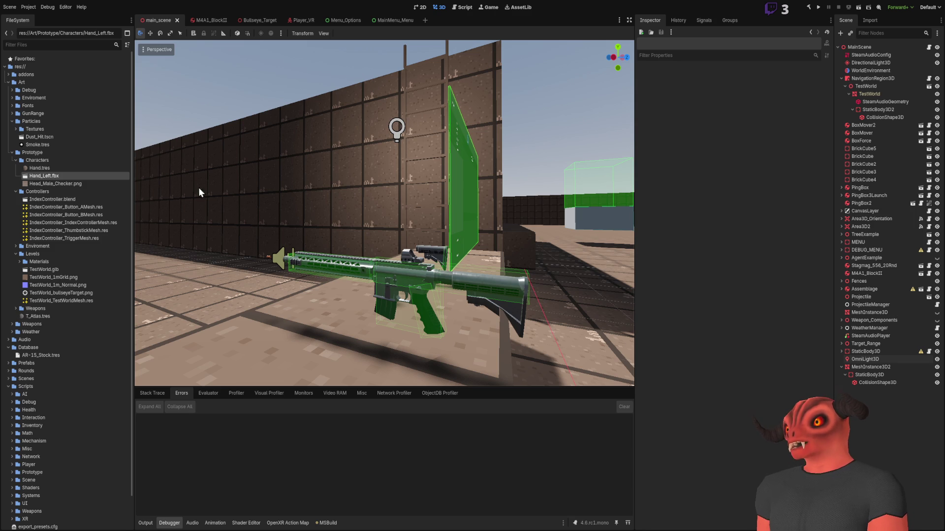
{"action": "key", "text": "alt+Tab"}
Search Player_Hand.cs for 'rigid' in the climbing code, then close the Find box
{"action": "scroll", "coordinate": [244, 158], "scroll_direction": "up", "scroll_amount": 8}
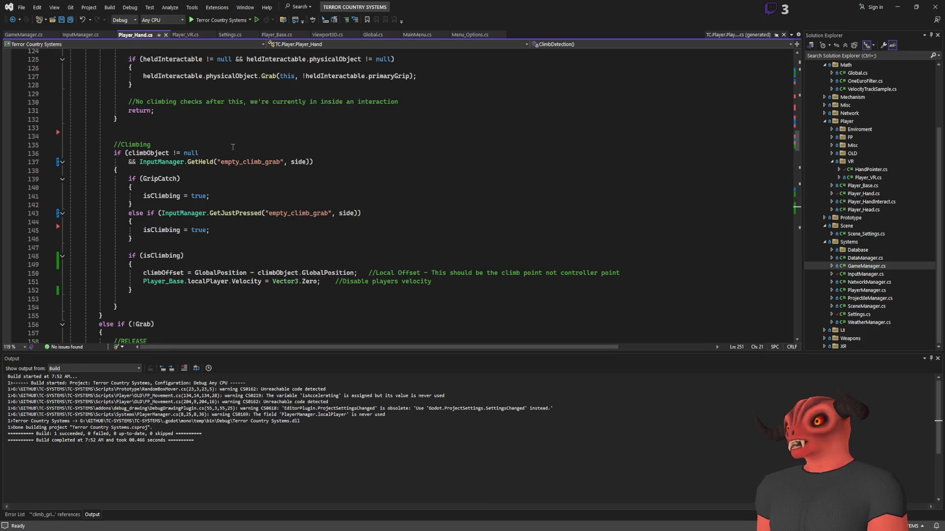
{"action": "left_click", "coordinate": [275, 111]}
{"action": "key", "text": "ctrl+f"}
{"action": "type", "text": "rigid"}
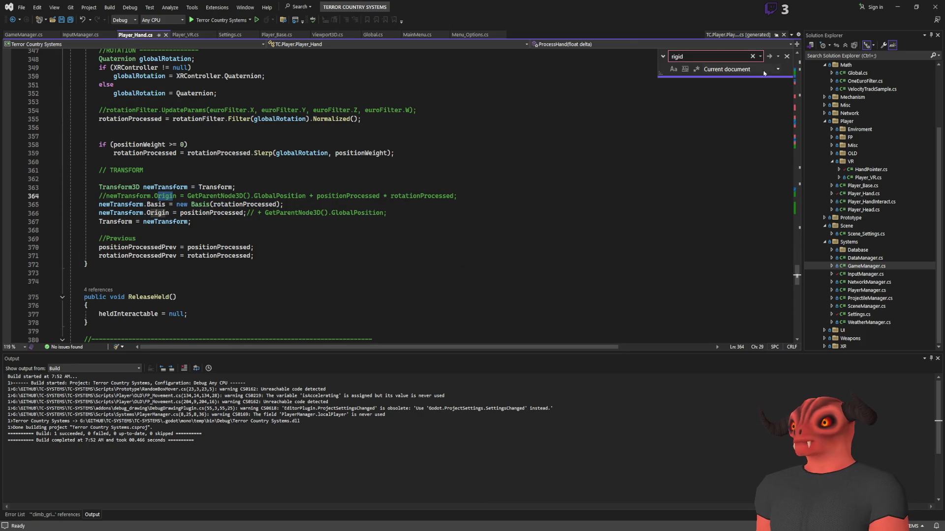
{"action": "key", "text": "Escape"}
Scroll to ClimbDetection and select the ClimbCollision call on line 242, then return to Godot
{"action": "scroll", "coordinate": [354, 178], "scroll_direction": "up", "scroll_amount": 20}
{"action": "scroll", "coordinate": [354, 179], "scroll_direction": "up", "scroll_amount": 18}
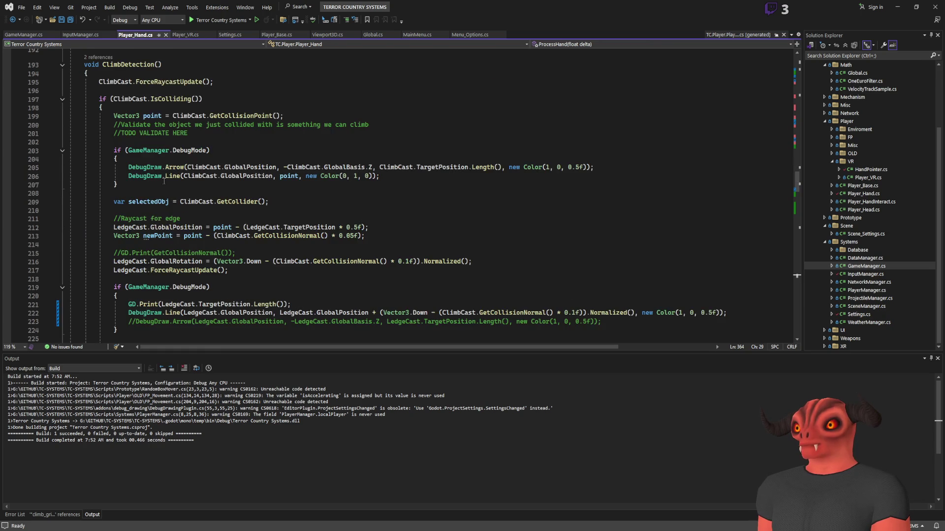
{"action": "scroll", "coordinate": [119, 179], "scroll_direction": "down", "scroll_amount": 15}
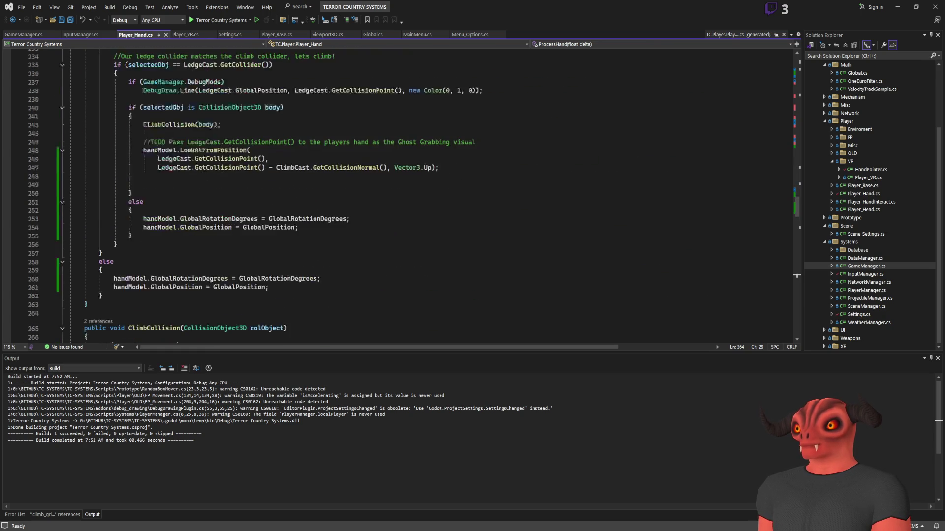
{"action": "scroll", "coordinate": [205, 169], "scroll_direction": "up", "scroll_amount": 5}
{"action": "double_click", "coordinate": [180, 226]}
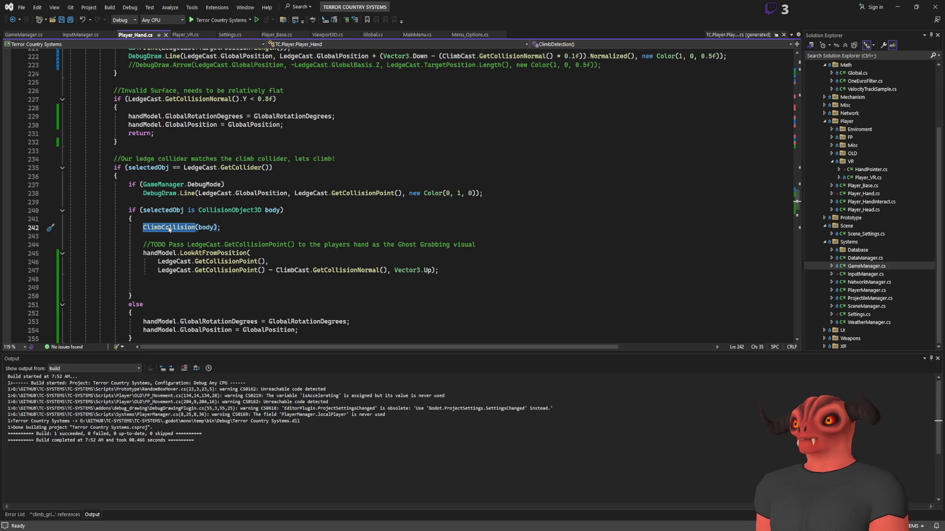
{"action": "scroll", "coordinate": [169, 230], "scroll_direction": "up", "scroll_amount": 13}
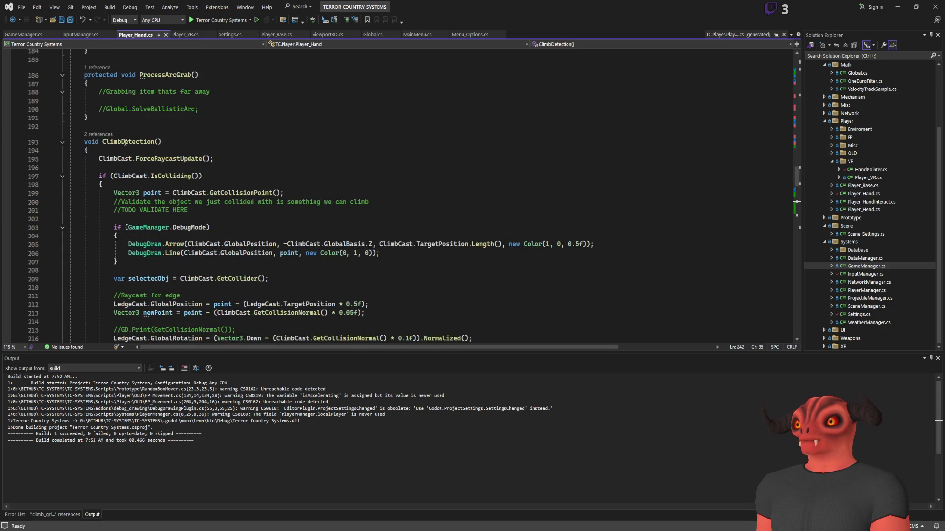
{"action": "scroll", "coordinate": [125, 147], "scroll_direction": "down", "scroll_amount": 8}
{"action": "key", "text": "alt+Tab"}
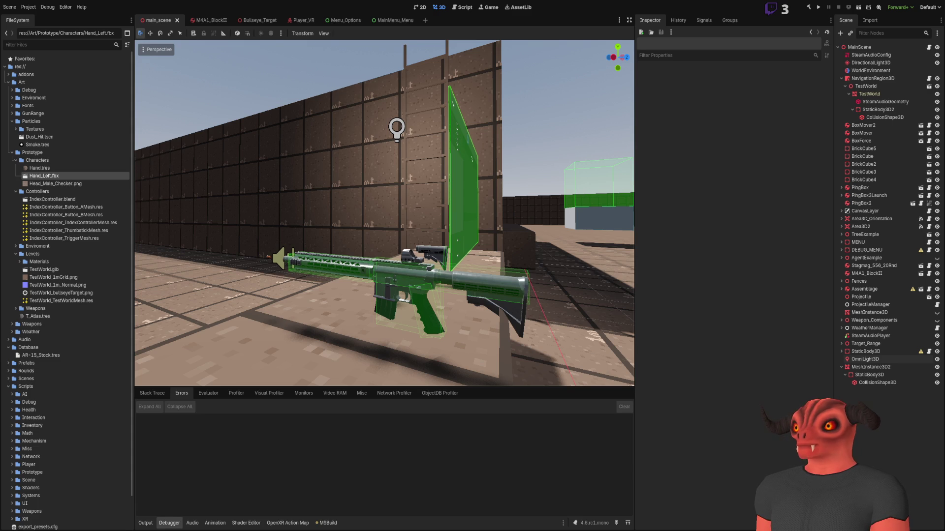
{"action": "key", "text": "alt+Tab"}
{"action": "key", "text": "alt+F12"}
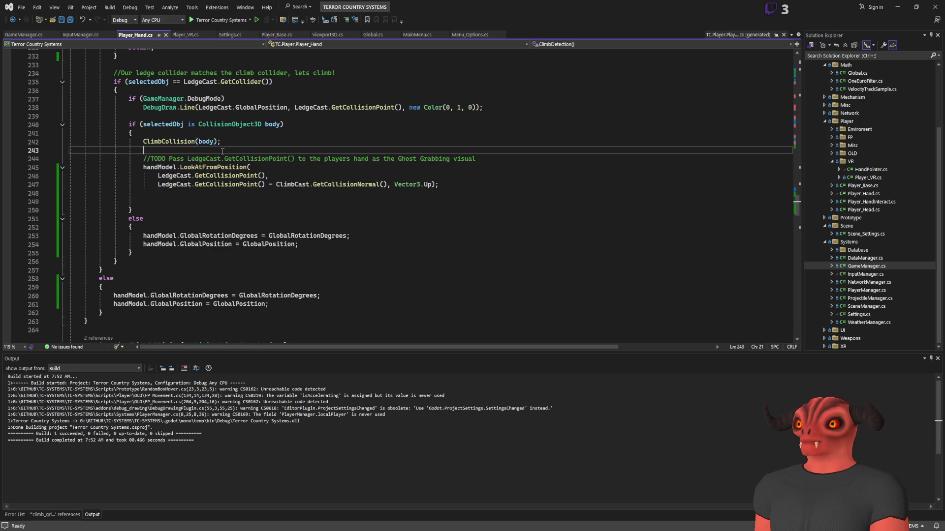
Peek the ClimbCollision definition inline with Alt+F12, then close the preview
{"action": "scroll", "coordinate": [283, 151], "scroll_direction": "up", "scroll_amount": 2}
{"action": "left_click", "coordinate": [176, 193]}
{"action": "key", "text": "alt+F12"}
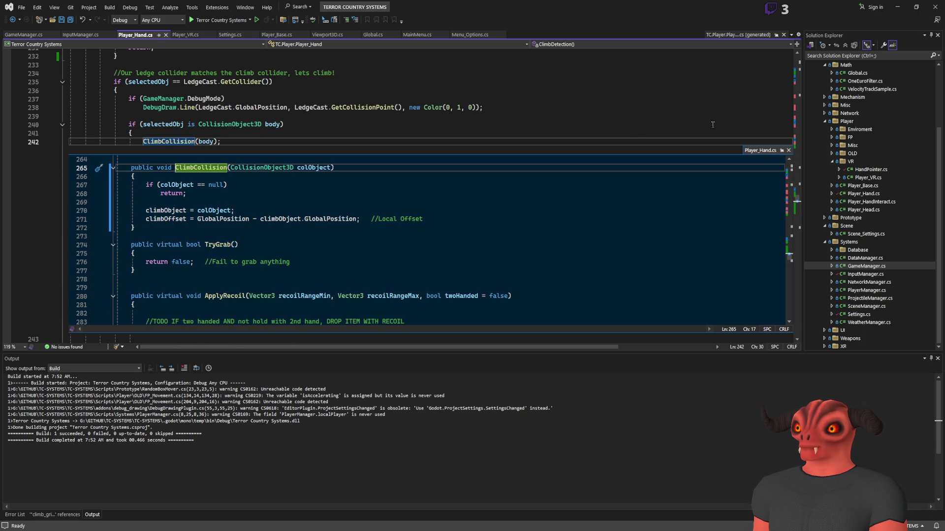
{"action": "left_click", "coordinate": [788, 150]}
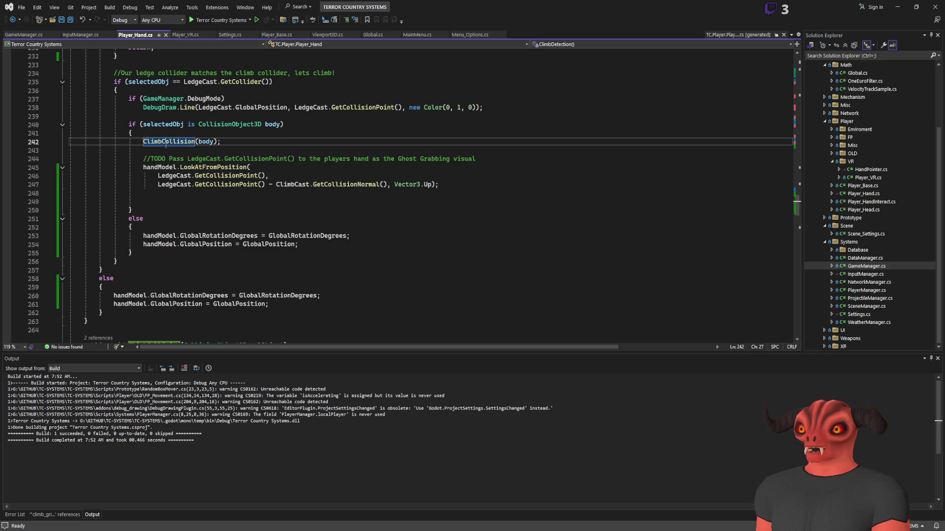
Review the 2 ClimbCollision references, then jump to its definition's climbOffset line
{"action": "key", "text": "shift+F12"}
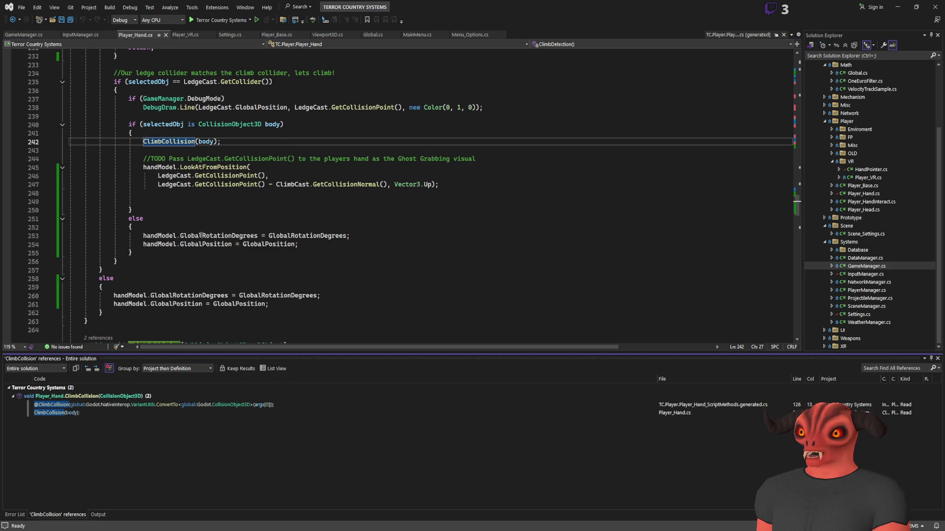
{"action": "scroll", "coordinate": [202, 235], "scroll_direction": "up", "scroll_amount": 4}
{"action": "scroll", "coordinate": [202, 235], "scroll_direction": "up", "scroll_amount": 4}
{"action": "scroll", "coordinate": [189, 227], "scroll_direction": "down", "scroll_amount": 4}
{"action": "scroll", "coordinate": [180, 213], "scroll_direction": "up", "scroll_amount": 7}
{"action": "scroll", "coordinate": [180, 212], "scroll_direction": "up", "scroll_amount": 5}
{"action": "scroll", "coordinate": [115, 133], "scroll_direction": "down", "scroll_amount": 15}
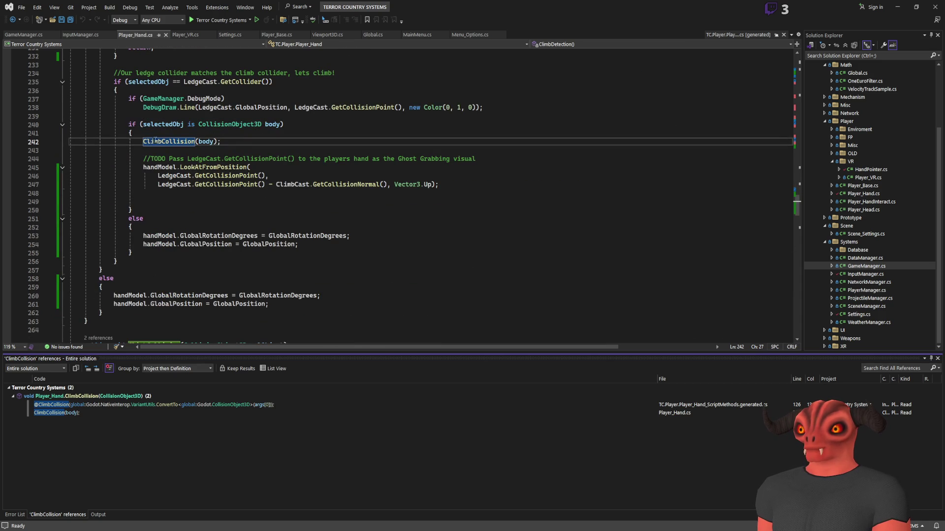
{"action": "scroll", "coordinate": [214, 140], "scroll_direction": "up", "scroll_amount": 4}
{"action": "key", "text": "Escape"}
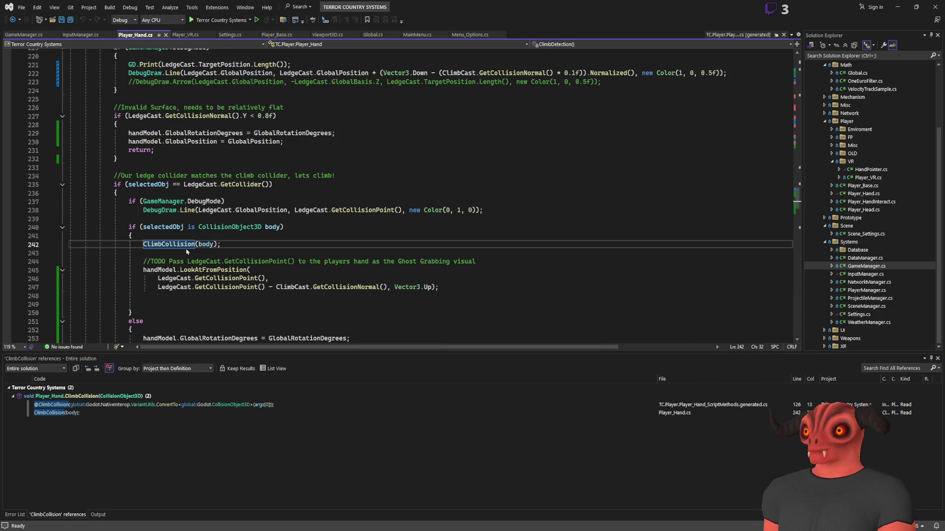
{"action": "key", "text": "F12"}
{"action": "left_click", "coordinate": [210, 247]}
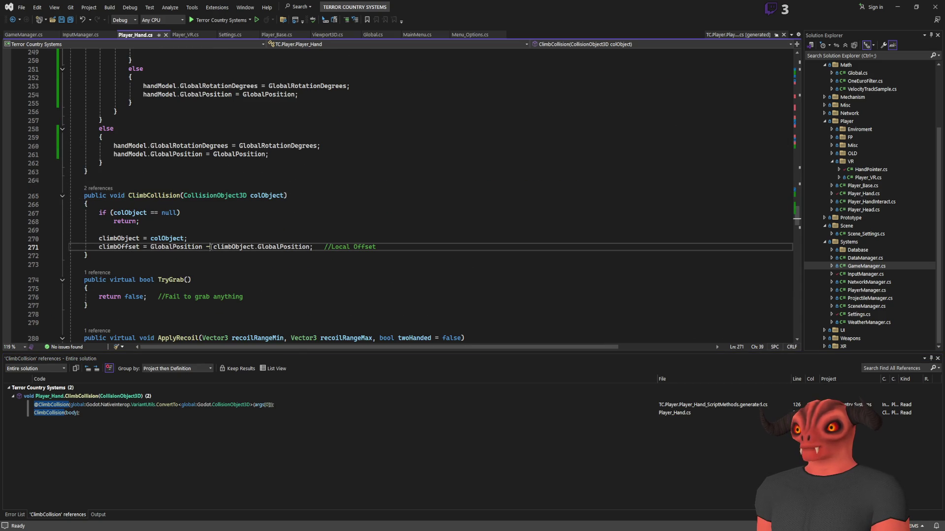
Move climbObject.GlobalPosition ahead of GlobalPosition in the climbOffset line, then stop the Godot test run
{"action": "double_click", "coordinate": [253, 247]}
{"action": "left_click_drag", "start_coordinate": [254, 247], "coordinate": [302, 247]}
{"action": "key", "text": "ctrl+x"}
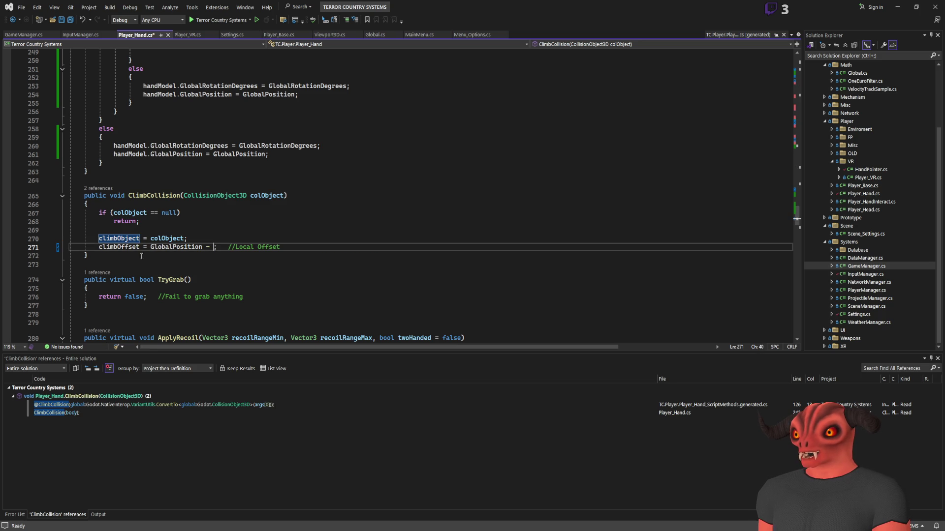
{"action": "left_click", "coordinate": [150, 247]}
{"action": "key", "text": "ctrl+v"}
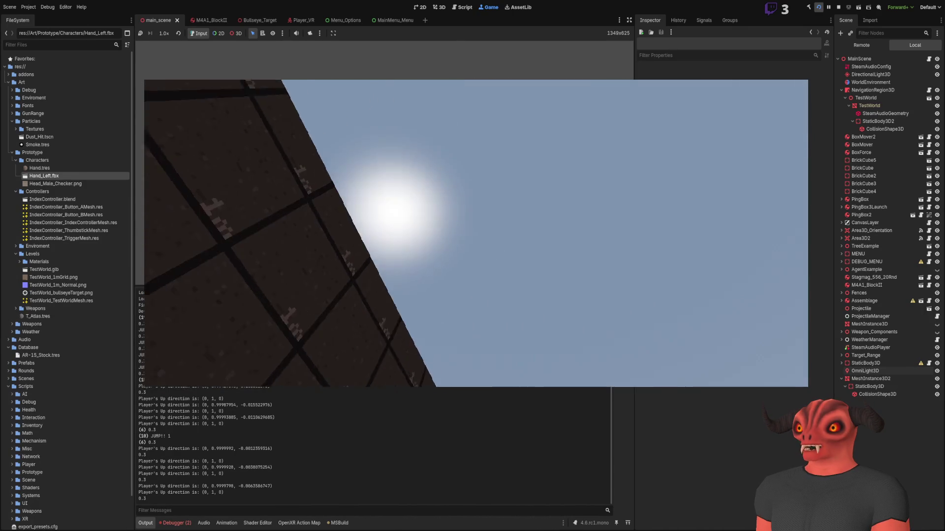
{"action": "left_click", "coordinate": [839, 10]}
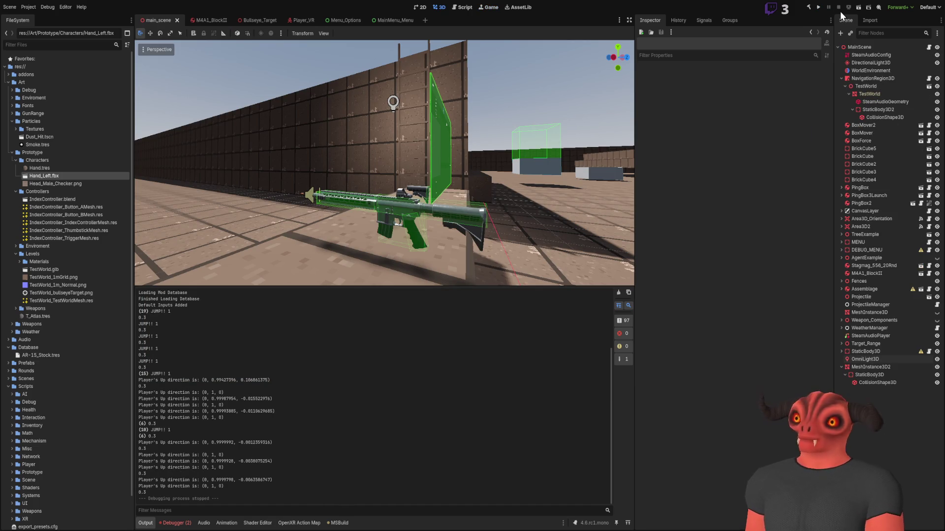
{"action": "key", "text": "alt+Tab"}
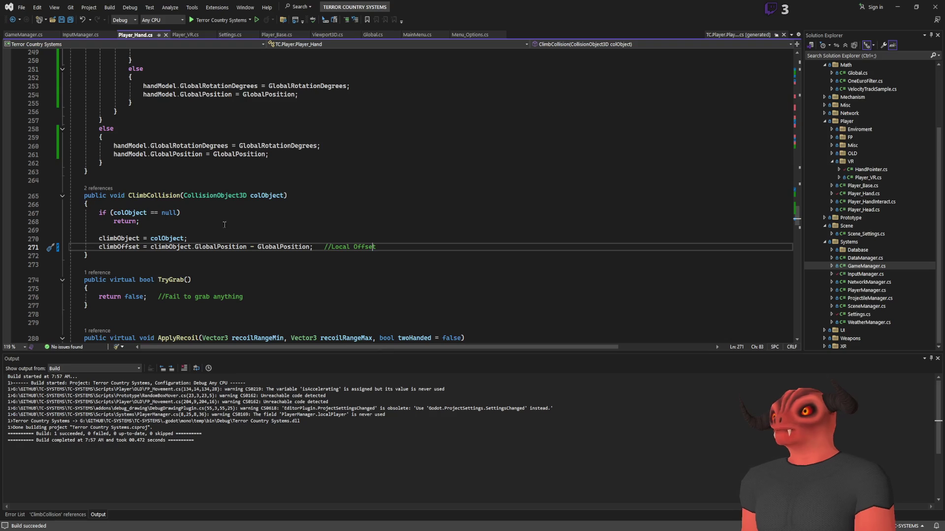
Switch from Visual Studio back to the Godot editor's main_scene
{"action": "key", "text": "alt+Tab"}
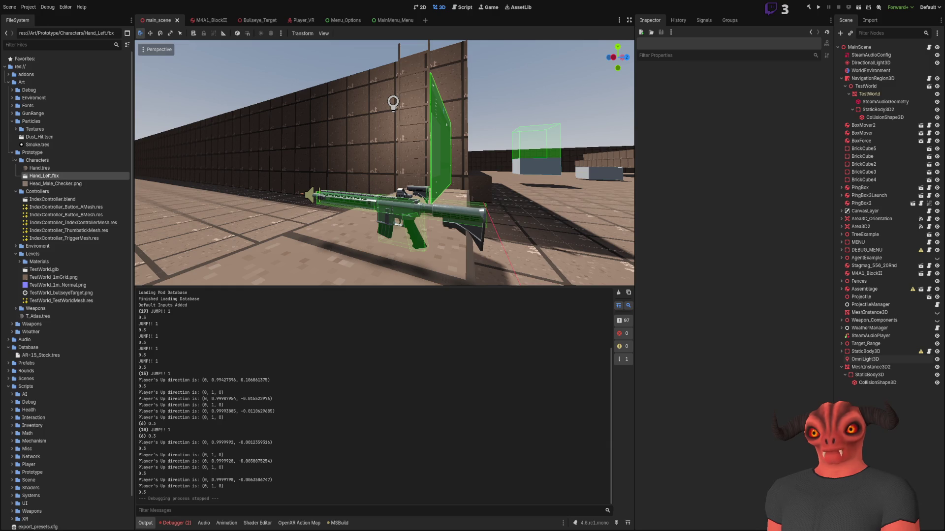
Switch from Godot to Visual Studio showing Player_Hand.cs
{"action": "key", "text": "alt+Tab"}
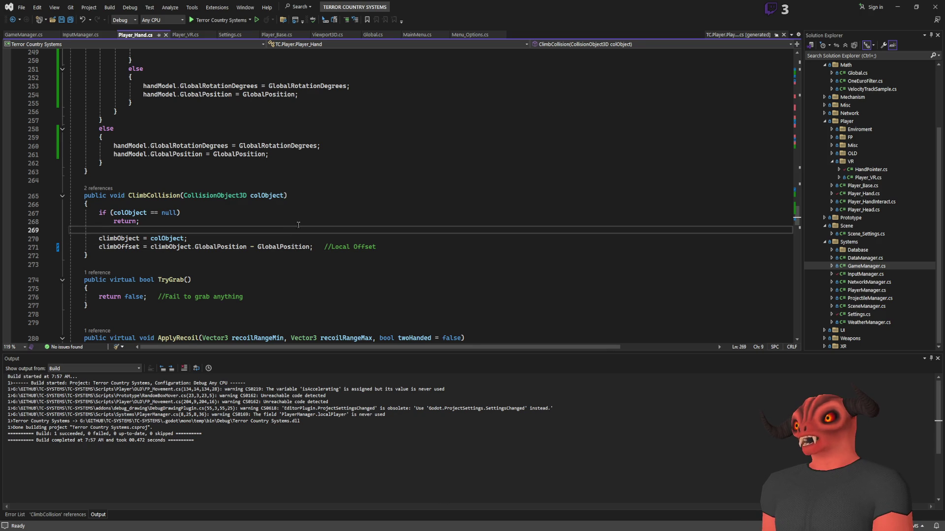
Change climbOffset to GlobalPosition - climbObject.GlobalPosition, save, rebuild with Ctrl+Shift+B, and return to Godot
{"action": "left_click", "coordinate": [310, 246]}
{"action": "key", "text": "ctrl+x"}
{"action": "type", "text": "-"}
{"action": "key", "text": "ctrl+v"}
{"action": "key", "text": "ctrl+s"}
{"action": "key", "text": "Up"}
{"action": "key", "text": "ctrl+shift+b"}
{"action": "key", "text": "Up"}
{"action": "key", "text": "alt+Tab"}
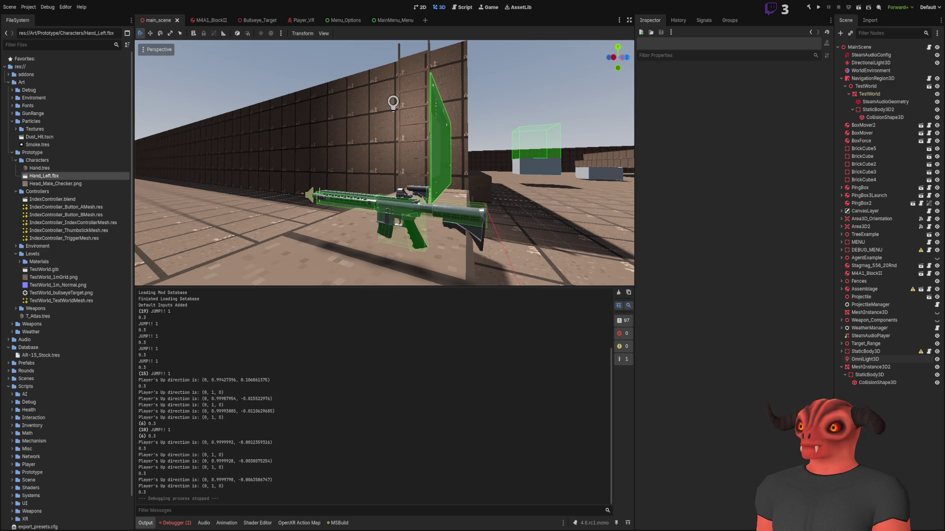
{"action": "key", "text": "alt+Tab"}
{"action": "key", "text": "ctrl+Tab"}
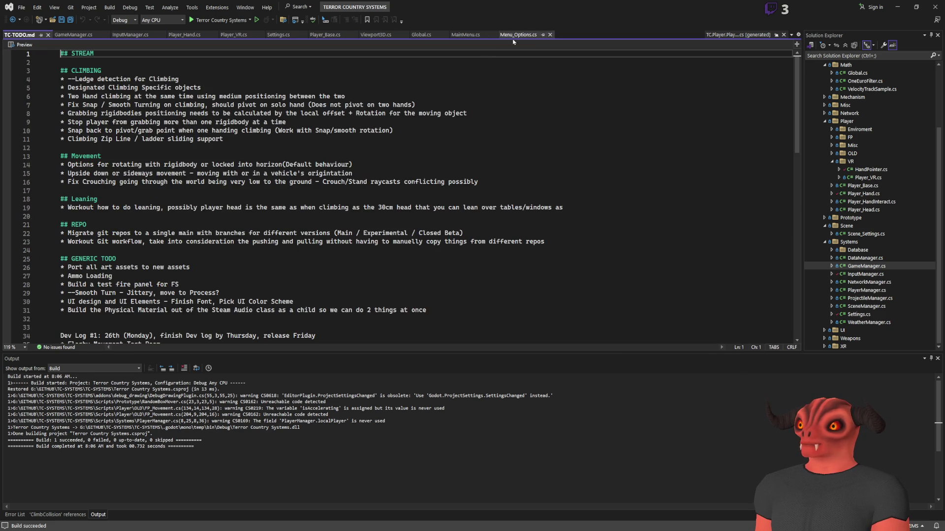
{"action": "left_click", "coordinate": [261, 259]}
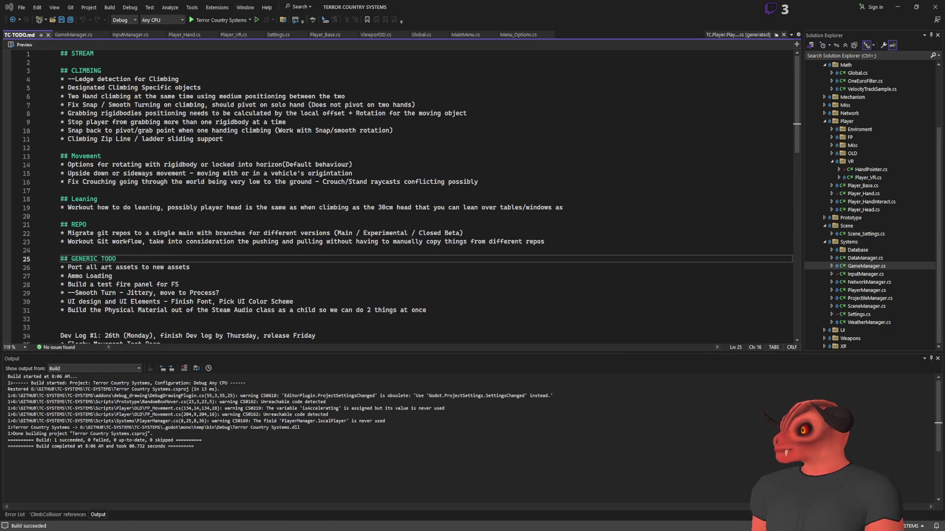
{"action": "key", "text": "alt+Tab"}
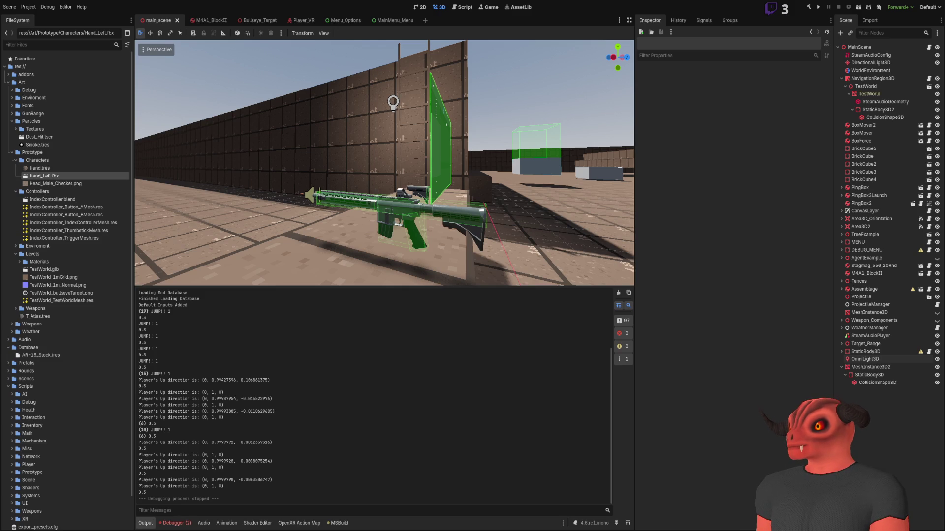
{"action": "key", "text": "alt+Tab"}
{"action": "scroll", "coordinate": [354, 223], "scroll_direction": "down", "scroll_amount": 15}
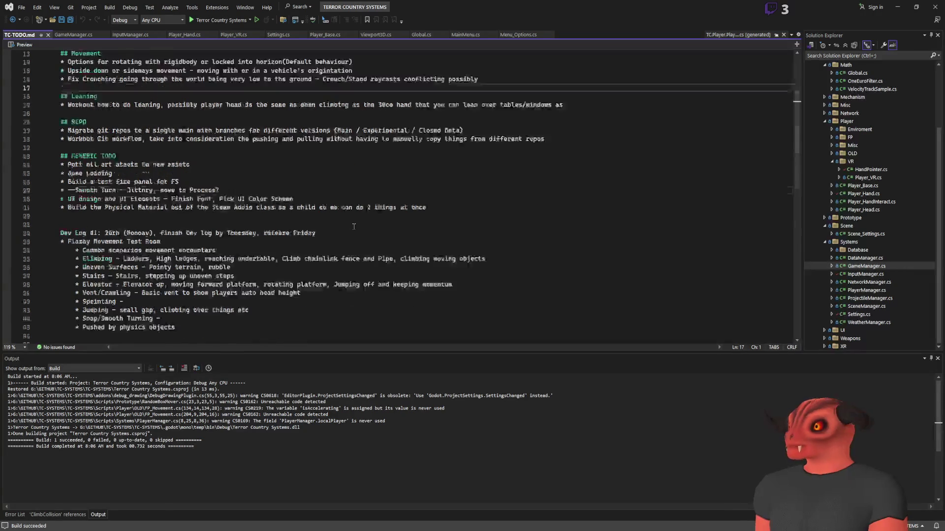
{"action": "scroll", "coordinate": [355, 223], "scroll_direction": "up", "scroll_amount": 15}
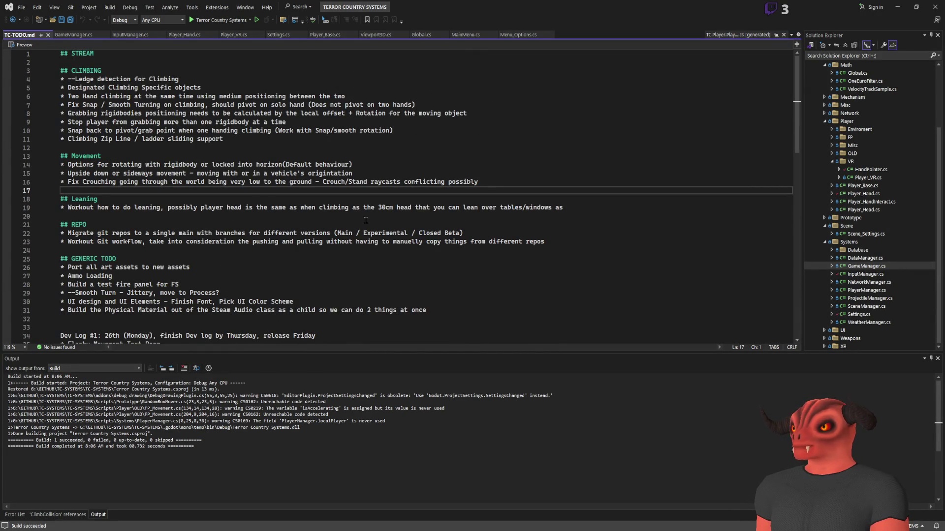
{"action": "left_click", "coordinate": [212, 113]}
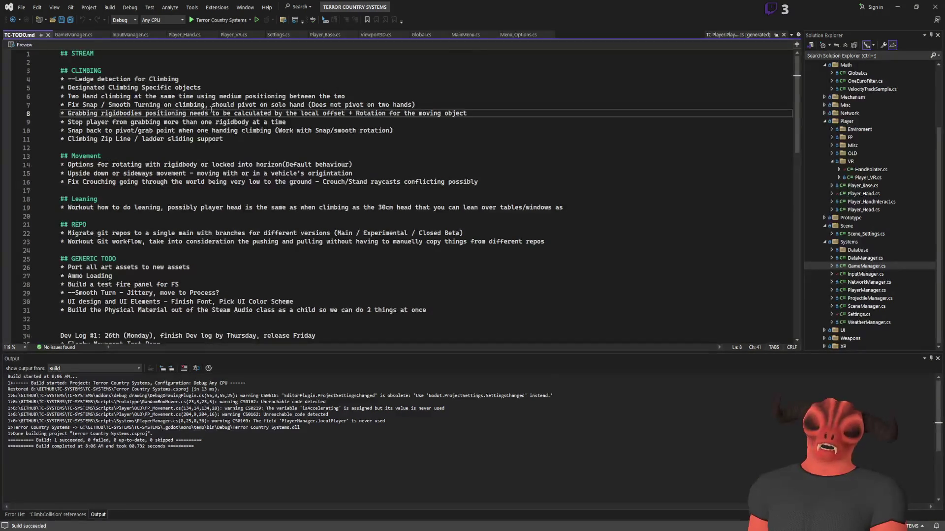
{"action": "left_click", "coordinate": [213, 72]}
{"action": "left_click", "coordinate": [213, 63]}
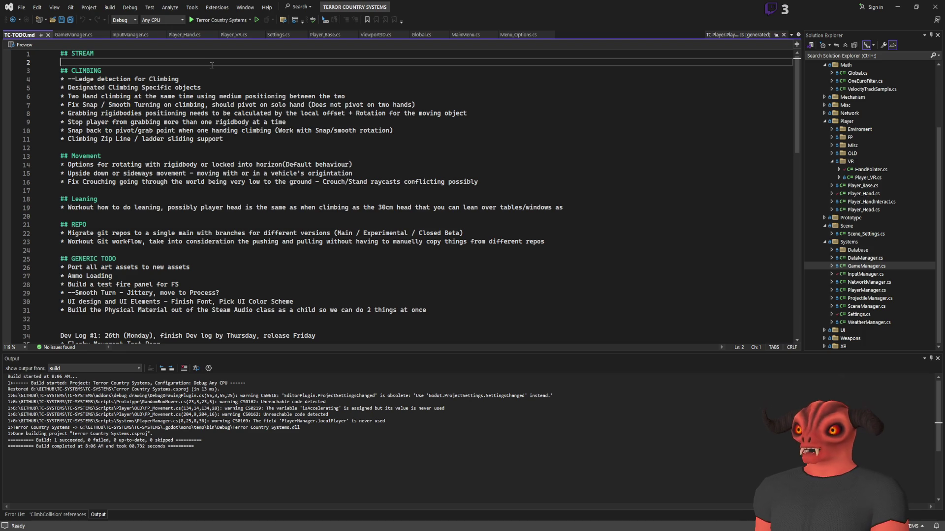
{"action": "left_click", "coordinate": [205, 149]}
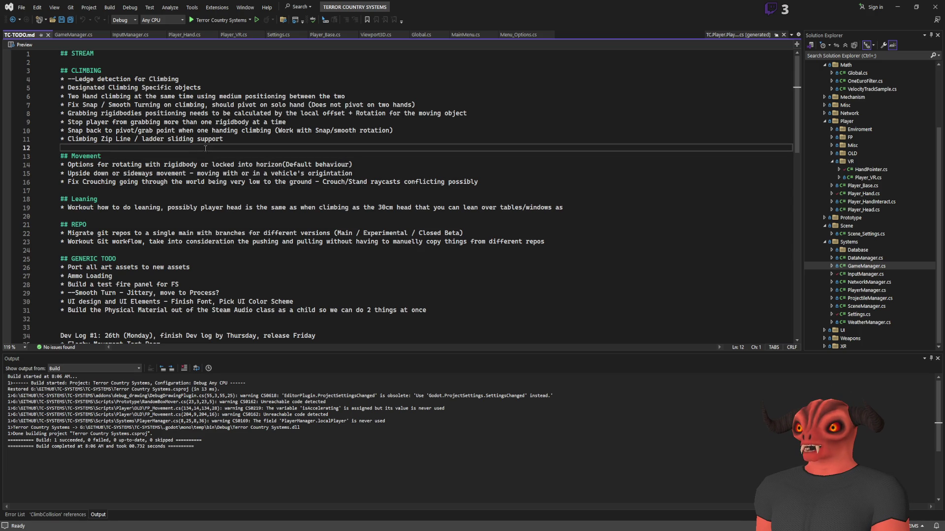
{"action": "scroll", "coordinate": [205, 149], "scroll_direction": "down", "scroll_amount": 4}
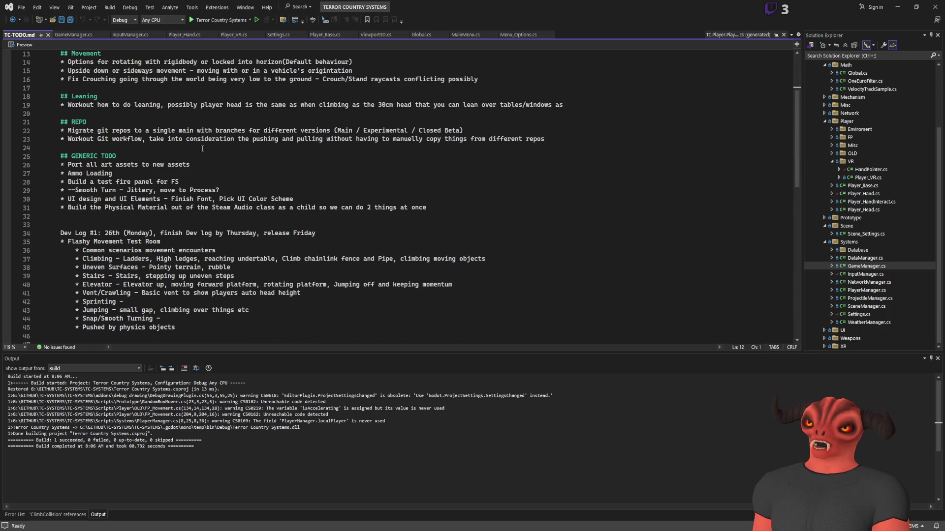
{"action": "left_click", "coordinate": [216, 216]}
{"action": "scroll", "coordinate": [226, 187], "scroll_direction": "down", "scroll_amount": 11}
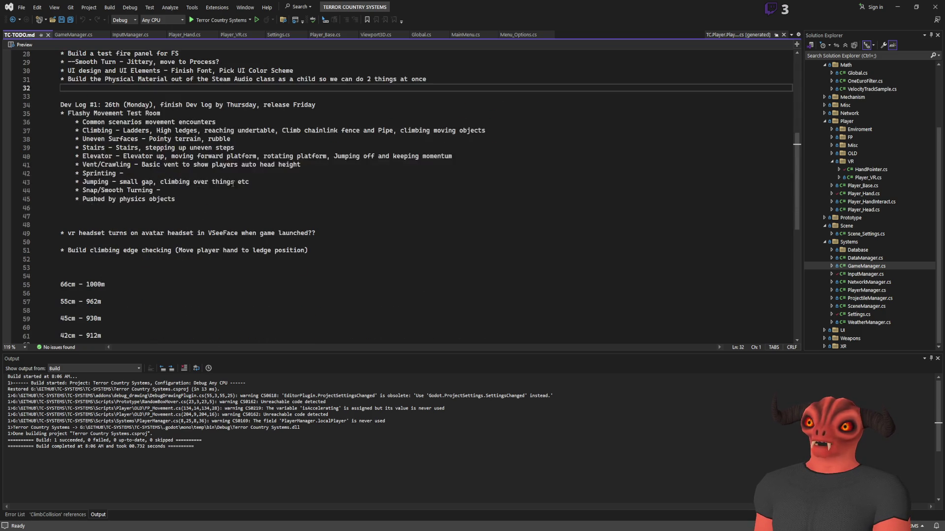
{"action": "scroll", "coordinate": [233, 184], "scroll_direction": "up", "scroll_amount": 15}
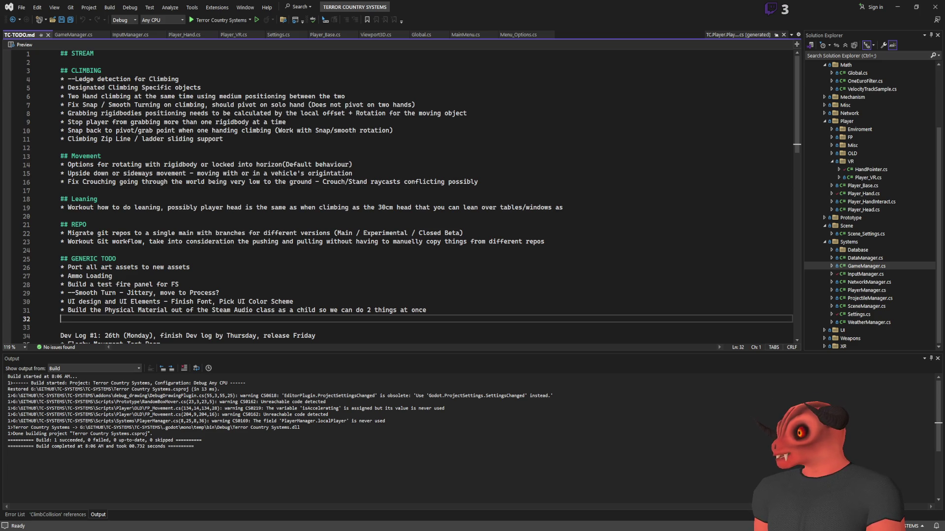
{"action": "key", "text": "alt+Tab"}
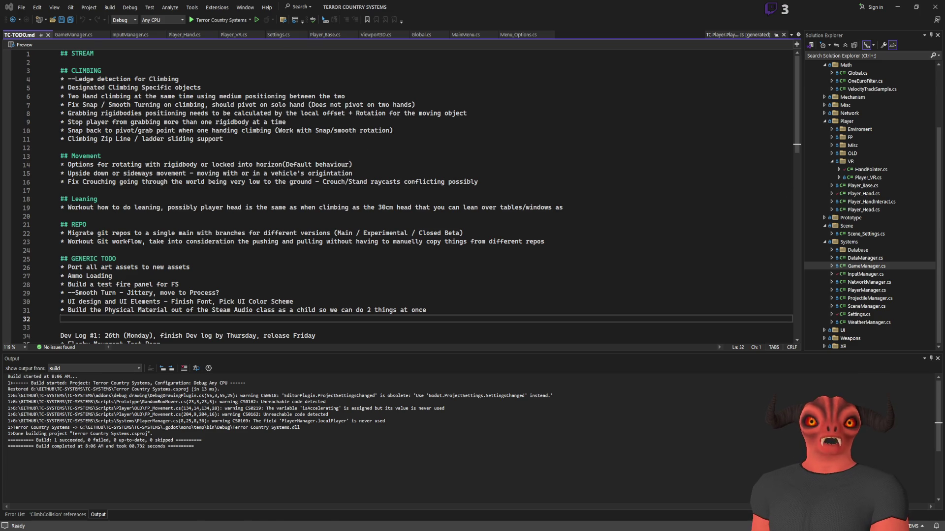
{"action": "key", "text": "alt+Tab"}
{"action": "left_click", "coordinate": [334, 146]}
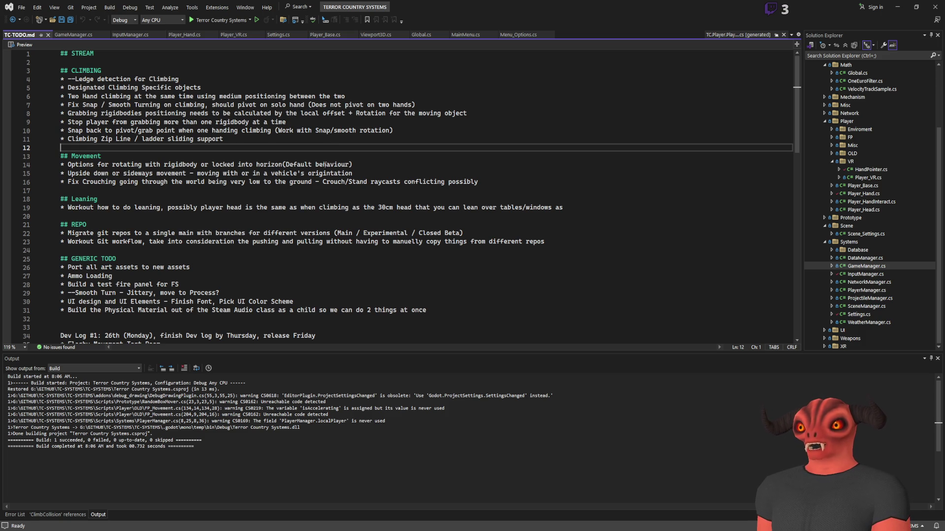
{"action": "left_click", "coordinate": [233, 193]}
{"action": "left_click", "coordinate": [202, 217]}
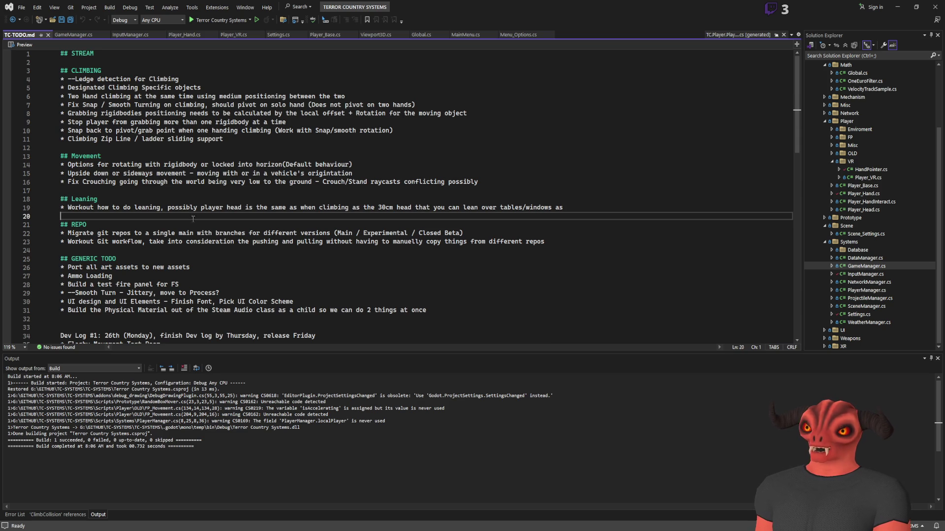
{"action": "scroll", "coordinate": [140, 207], "scroll_direction": "down", "scroll_amount": 4}
{"action": "scroll", "coordinate": [140, 207], "scroll_direction": "down", "scroll_amount": 1}
{"action": "scroll", "coordinate": [140, 207], "scroll_direction": "up", "scroll_amount": 5}
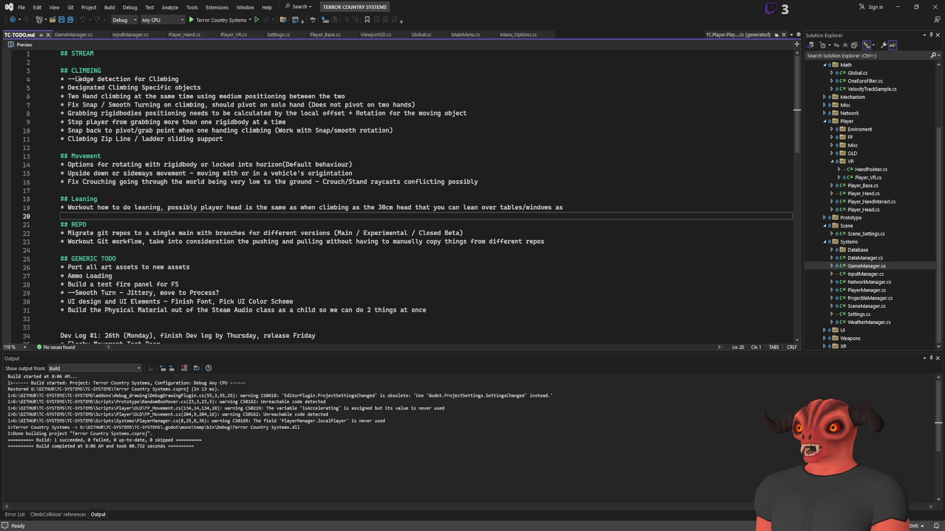
{"action": "left_click", "coordinate": [105, 69]}
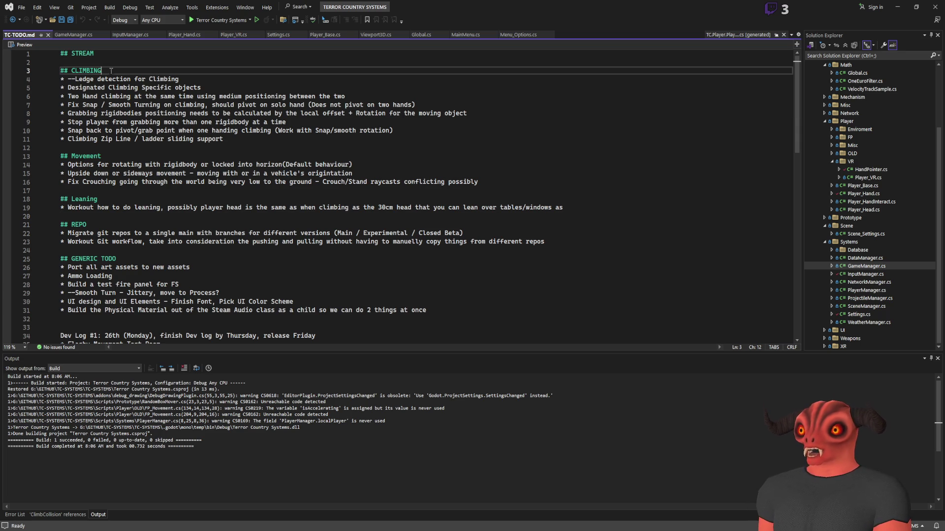
{"action": "left_click", "coordinate": [251, 148]}
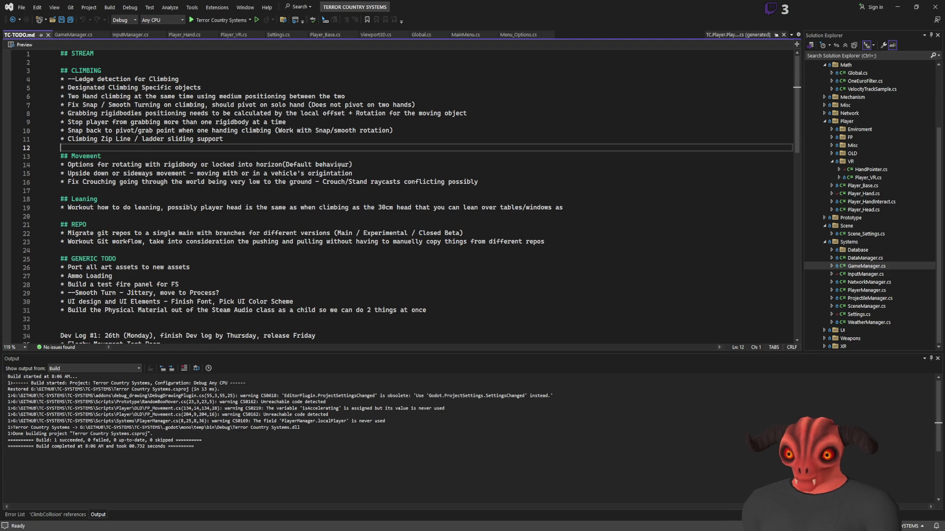
{"action": "mouse_move", "coordinate": [67, 164]}
{"action": "left_mouse_down"}
{"action": "mouse_move", "coordinate": [564, 183]}
{"action": "mouse_move", "coordinate": [556, 175]}
{"action": "left_mouse_up"}
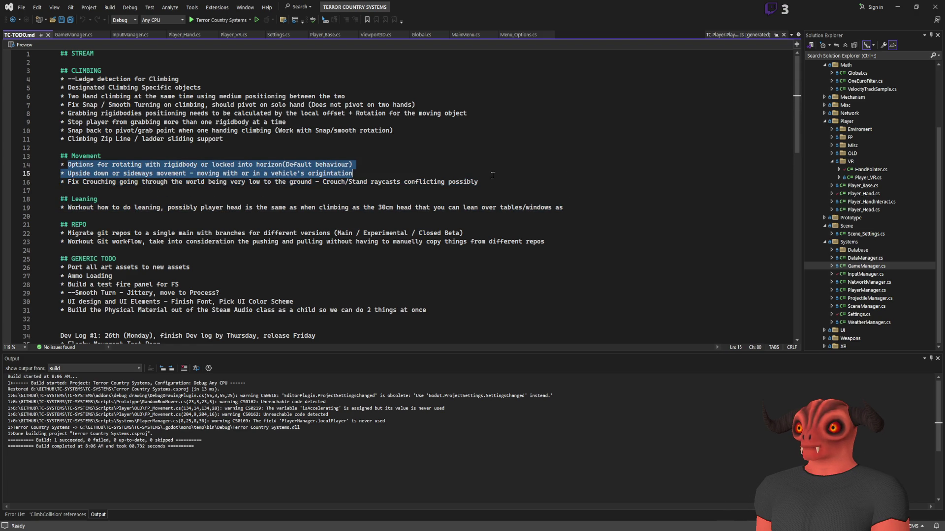
{"action": "left_click_drag", "start_coordinate": [60, 165], "coordinate": [429, 174]}
{"action": "left_click", "coordinate": [429, 174]}
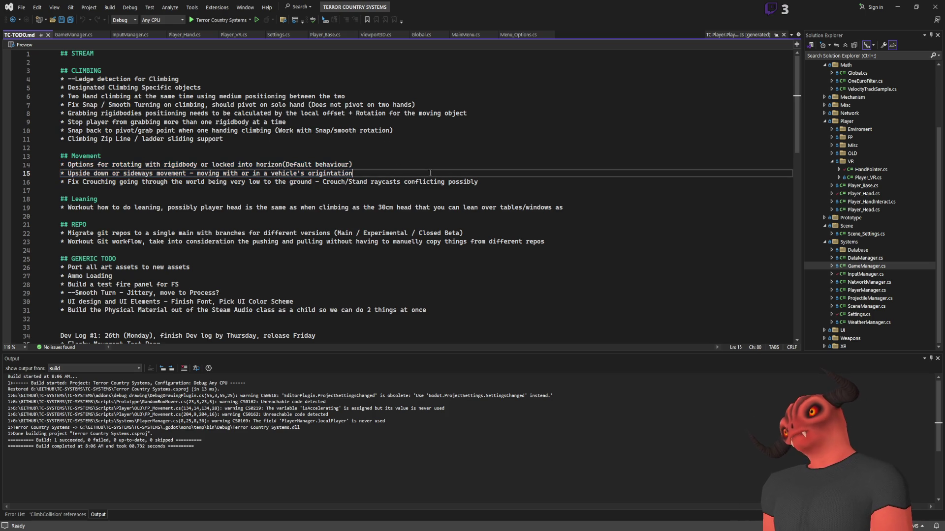
{"action": "mouse_move", "coordinate": [59, 164]}
{"action": "left_mouse_down"}
{"action": "mouse_move", "coordinate": [61, 173]}
{"action": "mouse_move", "coordinate": [339, 182]}
{"action": "mouse_move", "coordinate": [356, 174]}
{"action": "left_mouse_up"}
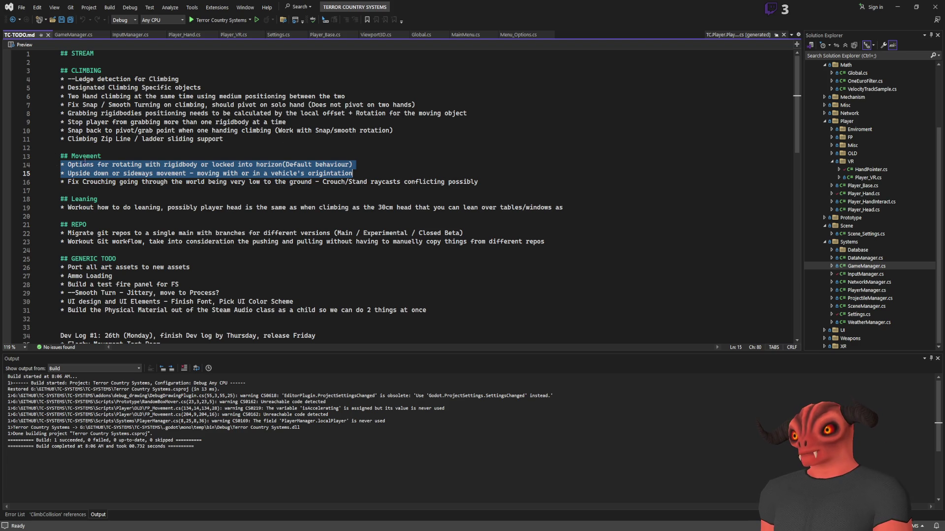
{"action": "left_click", "coordinate": [383, 175]}
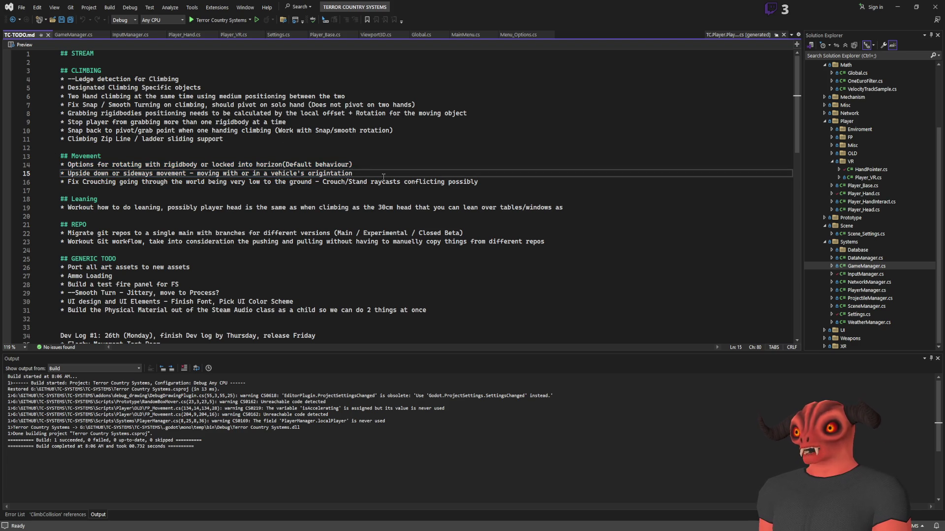
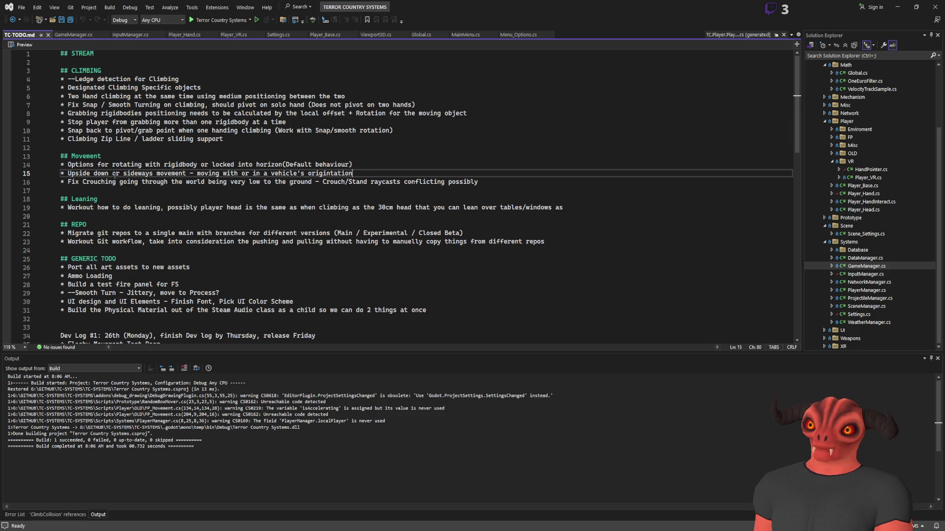
Review the REPO section and give its heading the estimate ' - 1'
{"action": "scroll", "coordinate": [118, 175], "scroll_direction": "down", "scroll_amount": 1}
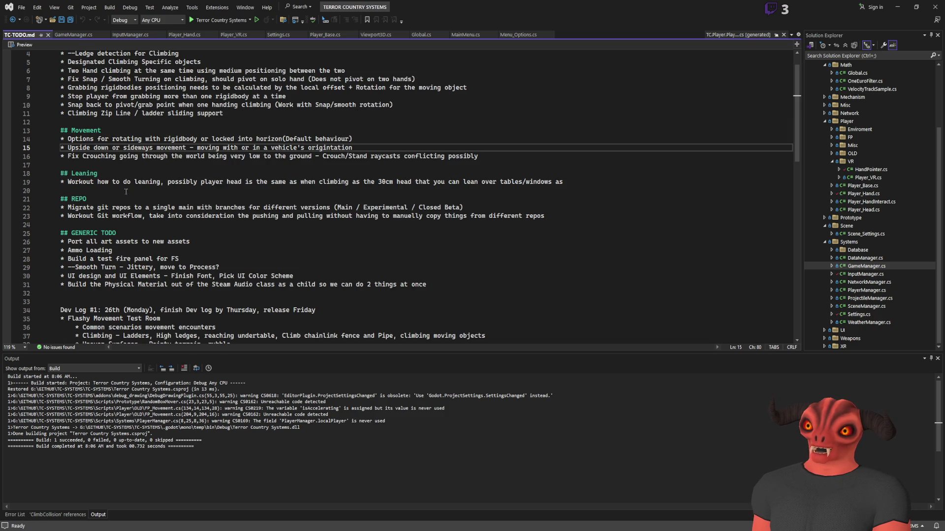
{"action": "left_click_drag", "start_coordinate": [495, 207], "coordinate": [60, 208]}
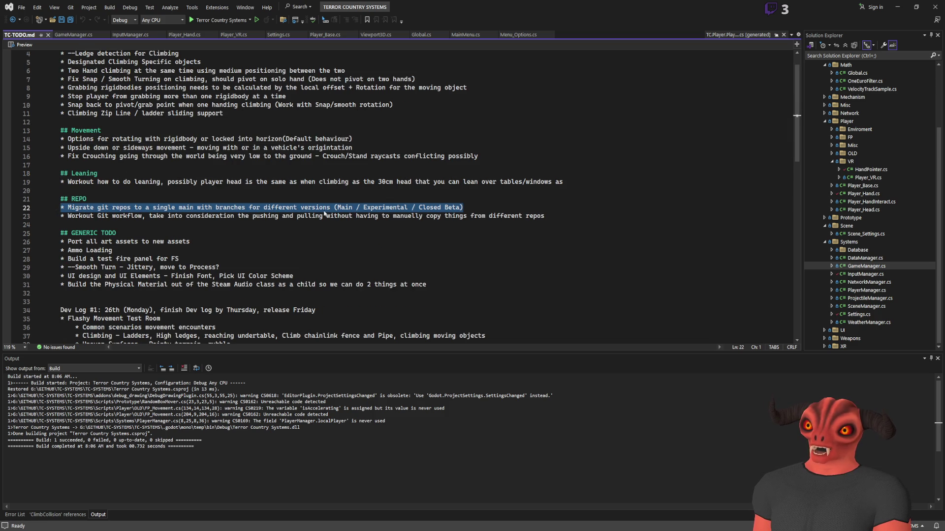
{"action": "left_click_drag", "start_coordinate": [143, 216], "coordinate": [555, 212]}
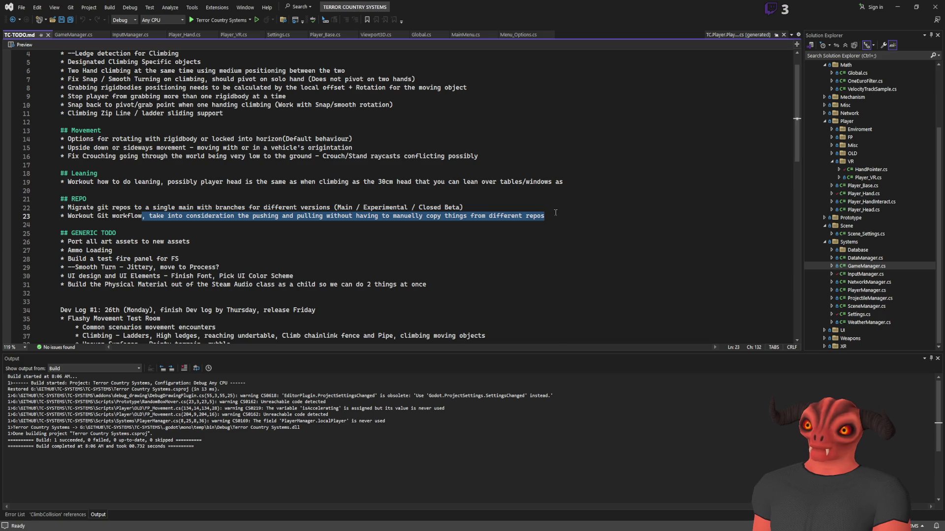
{"action": "scroll", "coordinate": [42, 215], "scroll_direction": "up", "scroll_amount": 1}
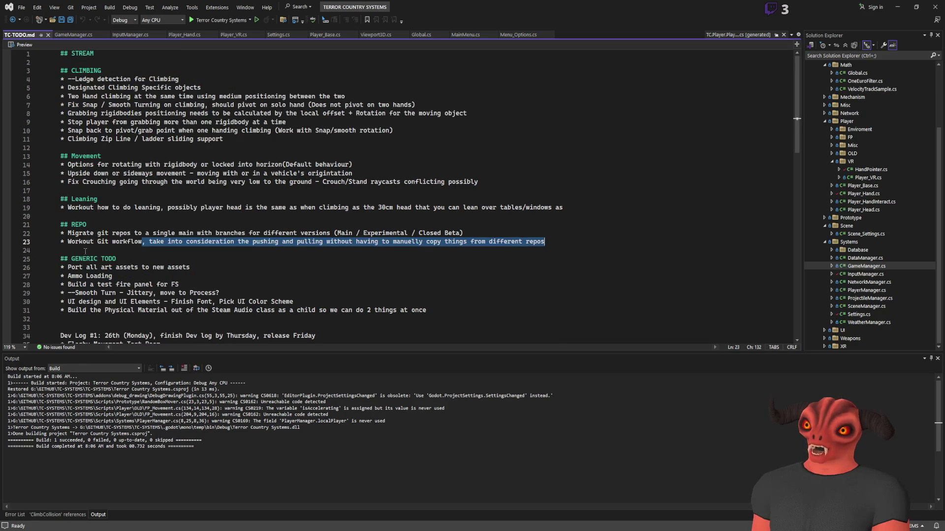
{"action": "mouse_move", "coordinate": [60, 225]}
{"action": "left_mouse_down"}
{"action": "mouse_move", "coordinate": [605, 234]}
{"action": "mouse_move", "coordinate": [602, 241]}
{"action": "left_mouse_up"}
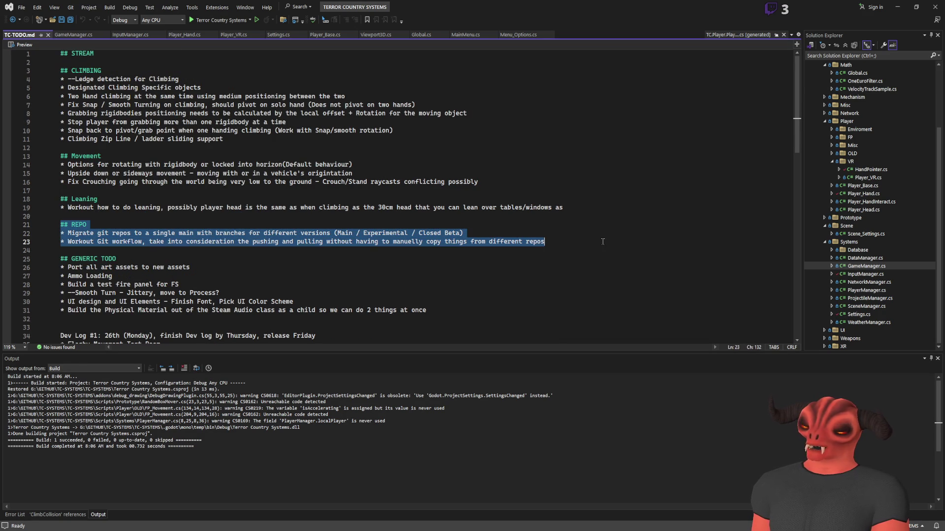
{"action": "left_click", "coordinate": [233, 223]}
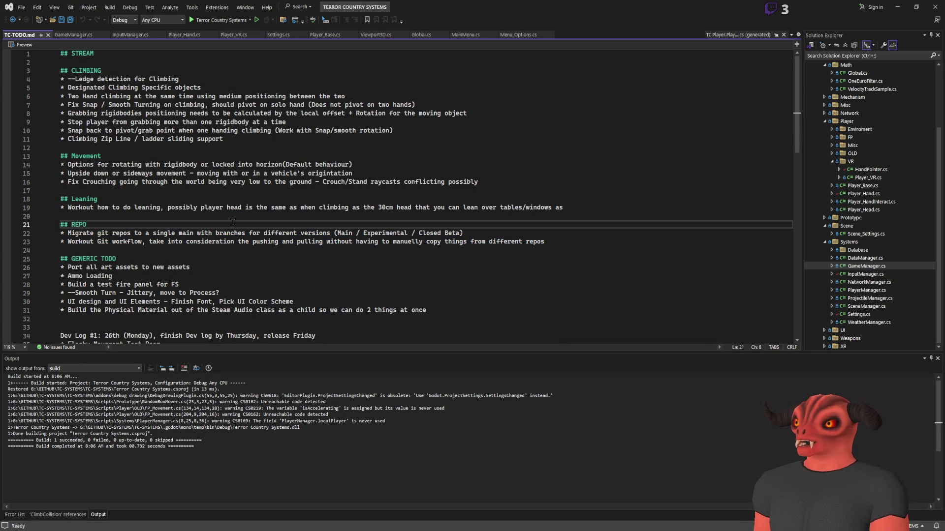
{"action": "type", "text": " - #1"}
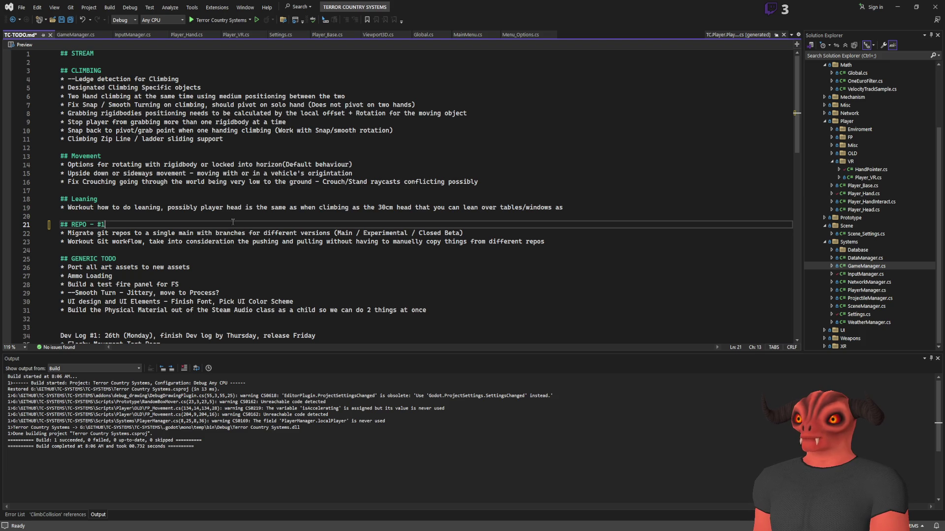
{"action": "key", "text": "BackSpace"}
{"action": "type", "text": "1"}
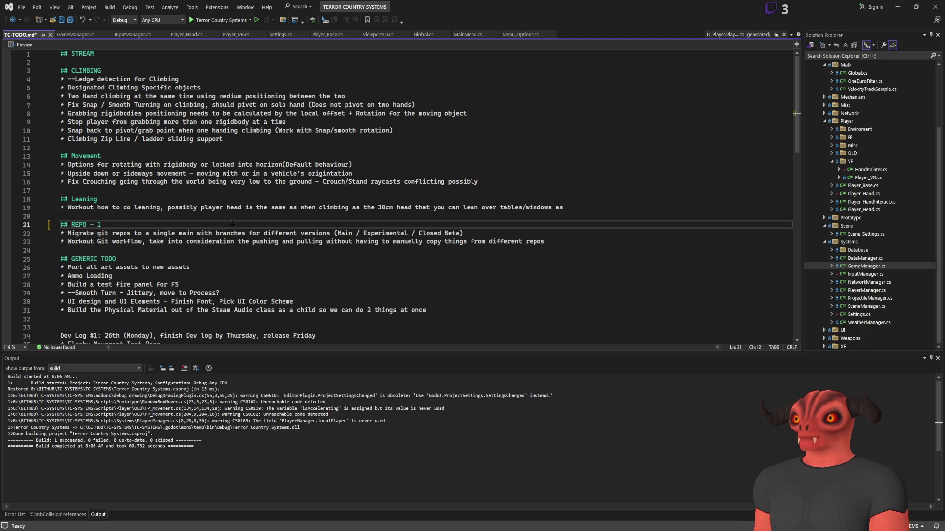
Add estimates to the Movement (- 10), Leaning (- 3) and CLIMBING (- 2) headings
{"action": "left_click", "coordinate": [133, 157]}
{"action": "type", "text": "- 10"}
{"action": "left_click", "coordinate": [130, 200]}
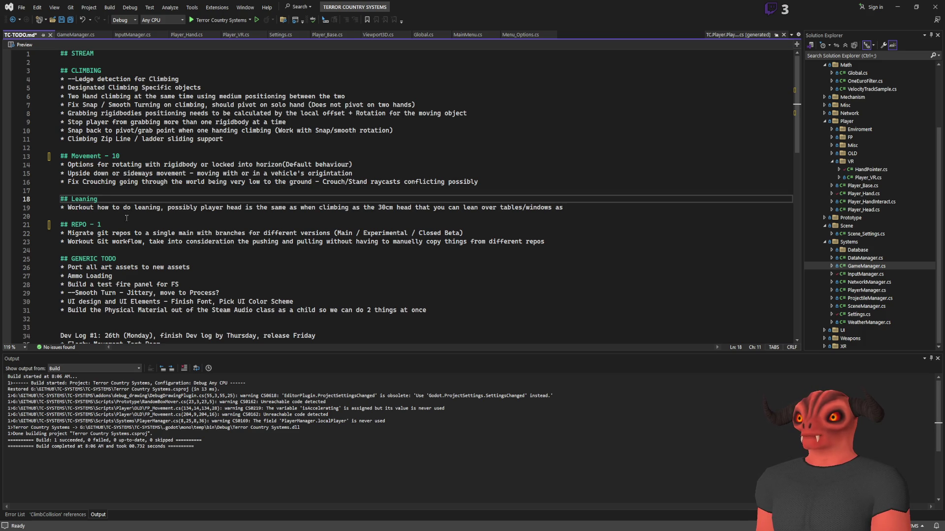
{"action": "type", "text": "- 3"}
{"action": "left_click", "coordinate": [116, 71]}
{"action": "type", "text": "- 2"}
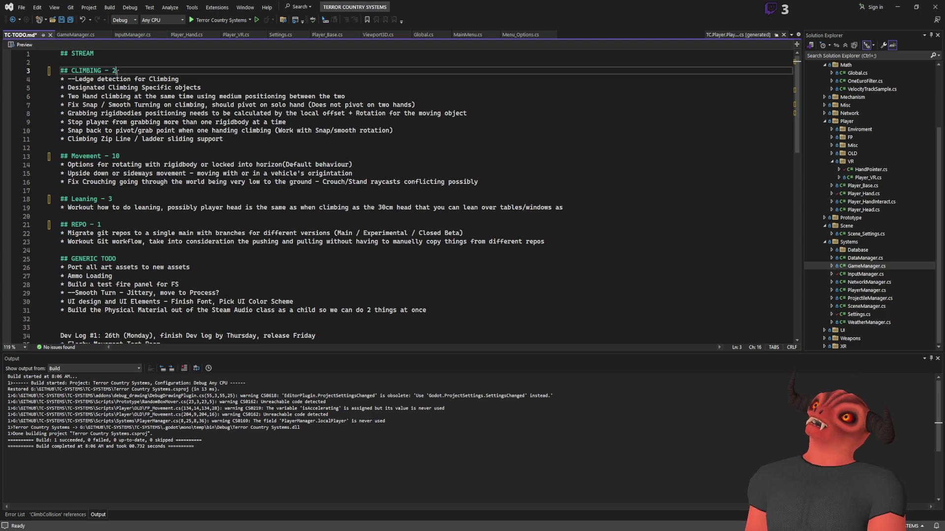
Count the climbing items, change the CLIMBING estimate to 2-4, and save TC-TODO.md
{"action": "left_click_drag", "start_coordinate": [117, 73], "coordinate": [61, 147]}
{"action": "left_click", "coordinate": [275, 164]}
{"action": "left_click_drag", "start_coordinate": [60, 226], "coordinate": [102, 227]}
{"action": "mouse_move", "coordinate": [60, 62]}
{"action": "left_mouse_down"}
{"action": "mouse_move", "coordinate": [99, 97]}
{"action": "mouse_move", "coordinate": [172, 136]}
{"action": "mouse_move", "coordinate": [61, 72]}
{"action": "mouse_move", "coordinate": [224, 139]}
{"action": "left_mouse_up"}
{"action": "left_click", "coordinate": [127, 70]}
{"action": "type", "text": "-4"}
{"action": "key", "text": "shift+Down"}
{"action": "key", "text": "shift+Down"}
{"action": "key", "text": "shift+Down"}
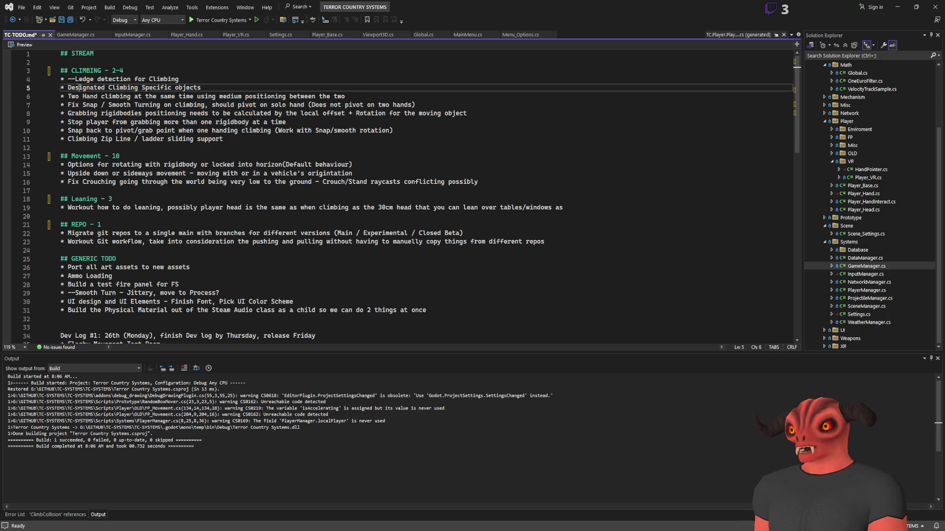
{"action": "key", "text": "End"}
{"action": "scroll", "coordinate": [273, 119], "scroll_direction": "down", "scroll_amount": 3}
{"action": "scroll", "coordinate": [273, 119], "scroll_direction": "up", "scroll_amount": 3}
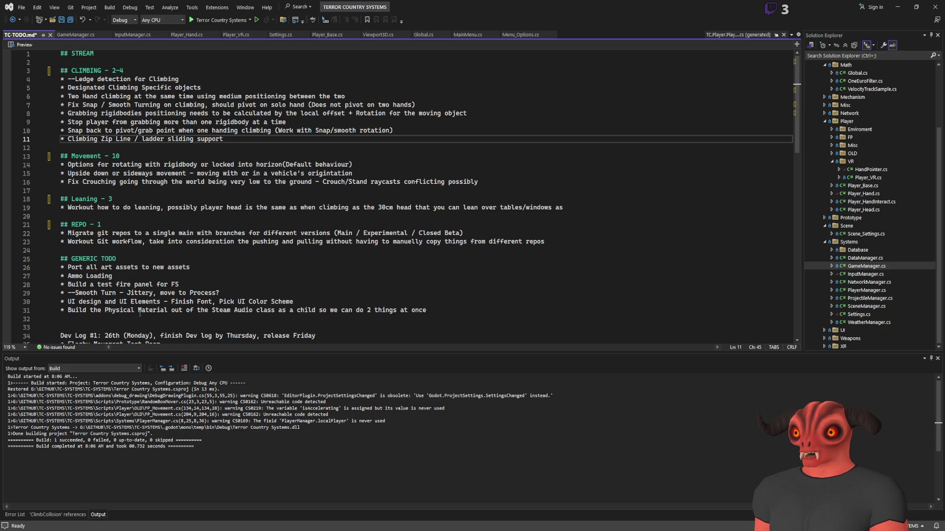
{"action": "key", "text": "ctrl+s"}
{"action": "key", "text": "alt+Tab"}
{"action": "key", "text": "alt+Tab"}
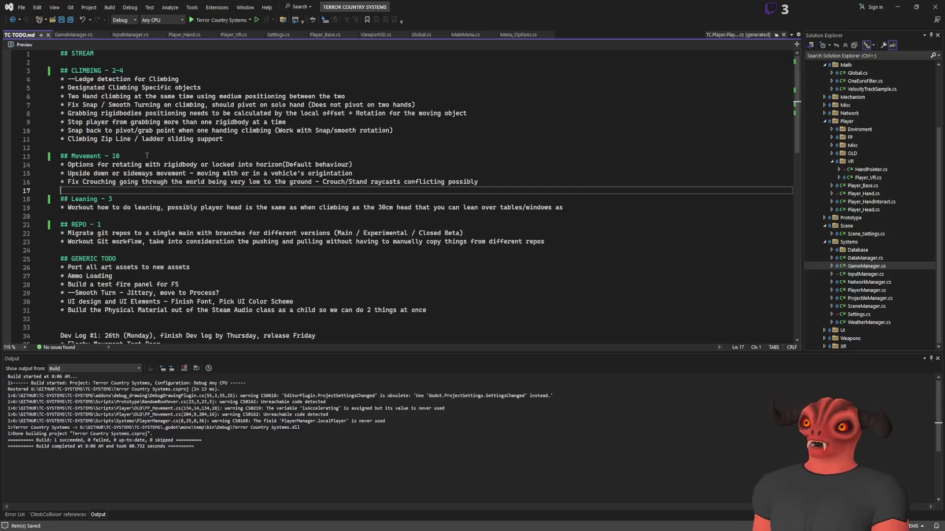
{"action": "left_click", "coordinate": [119, 190]}
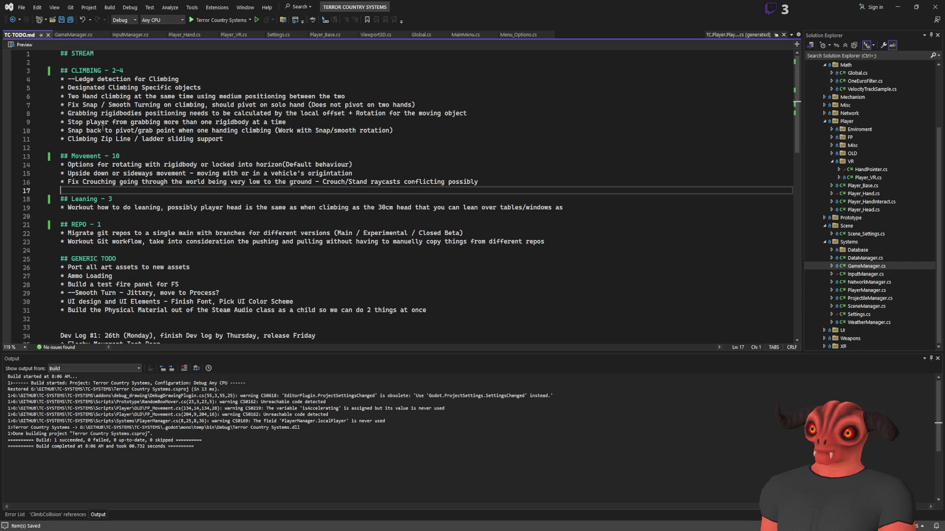
{"action": "scroll", "coordinate": [125, 239], "scroll_direction": "down", "scroll_amount": 1}
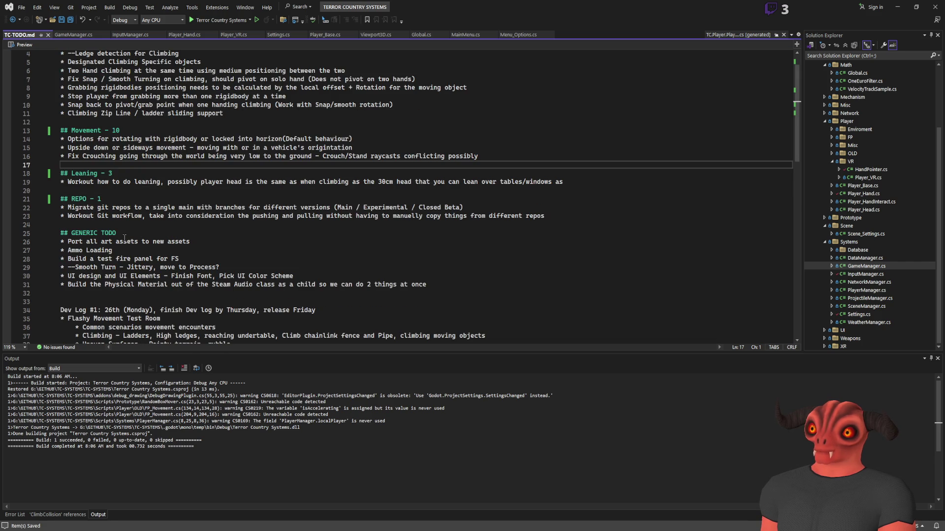
{"action": "scroll", "coordinate": [124, 238], "scroll_direction": "down", "scroll_amount": 2}
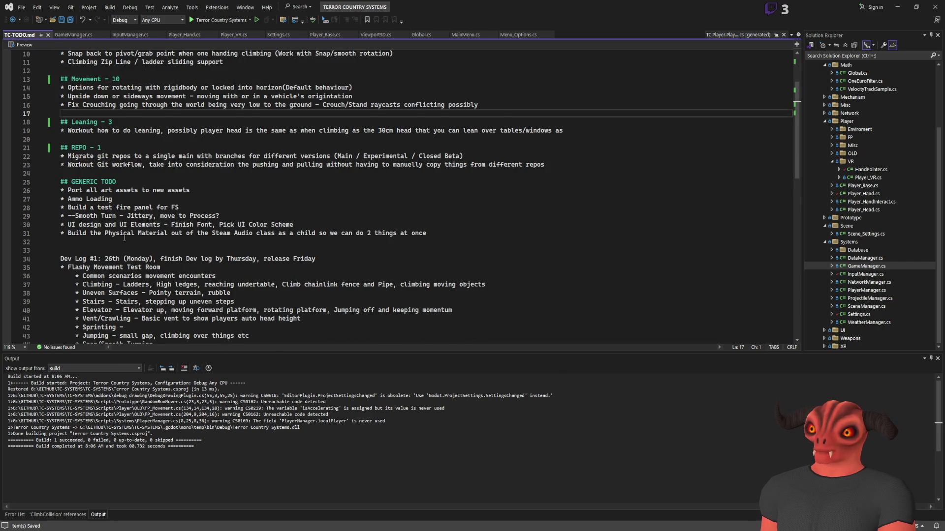
{"action": "scroll", "coordinate": [124, 238], "scroll_direction": "down", "scroll_amount": 2}
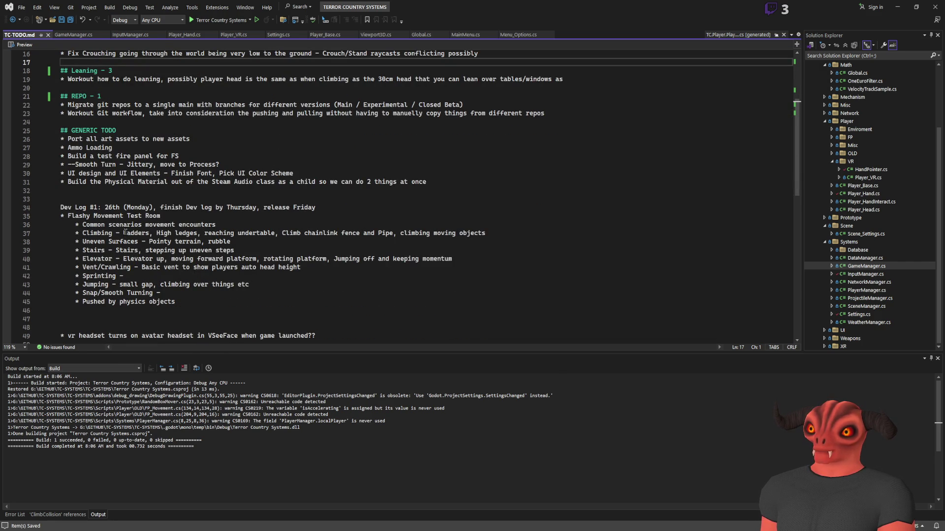
{"action": "scroll", "coordinate": [125, 232], "scroll_direction": "up", "scroll_amount": 1}
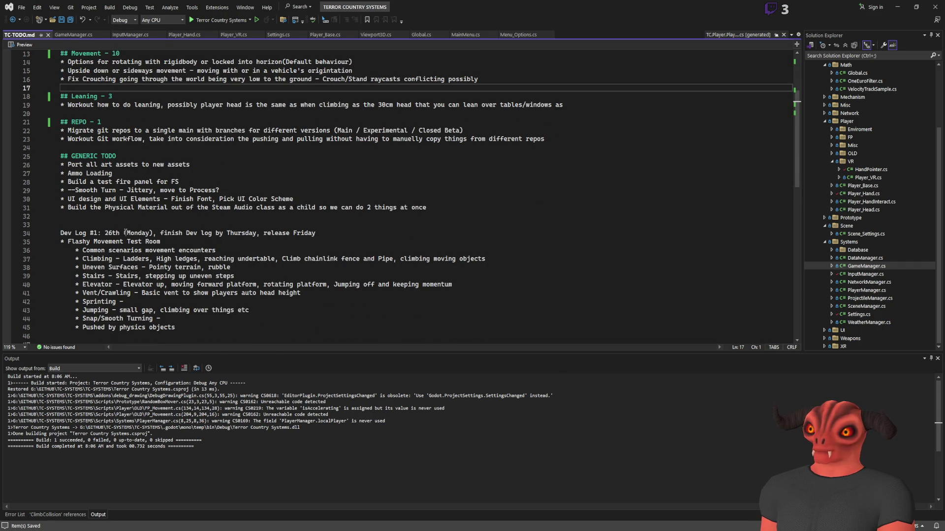
{"action": "left_click_drag", "start_coordinate": [87, 228], "coordinate": [249, 293]}
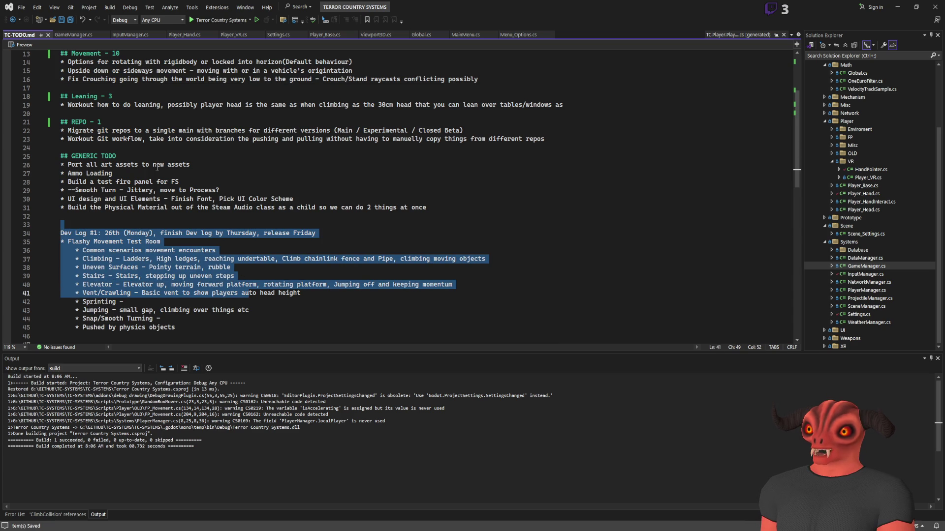
{"action": "left_click", "coordinate": [114, 198]}
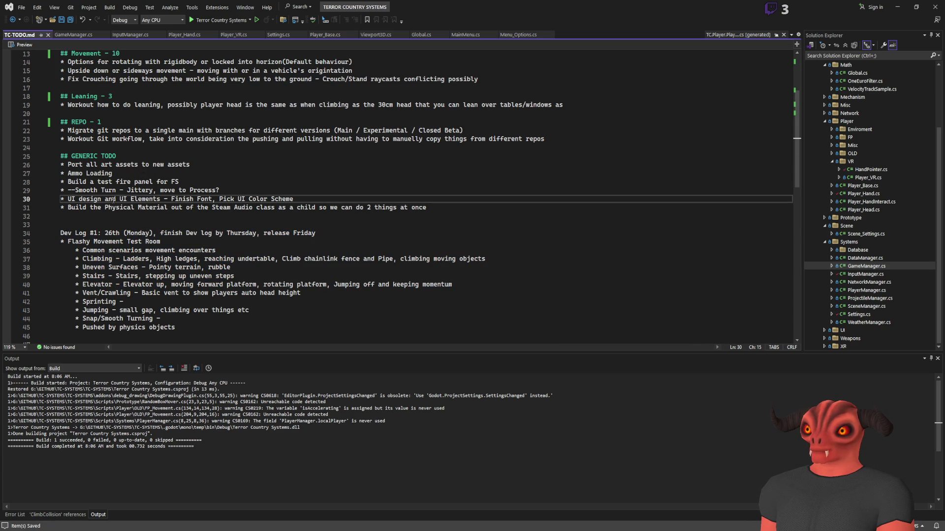
{"action": "key", "text": "Up"}
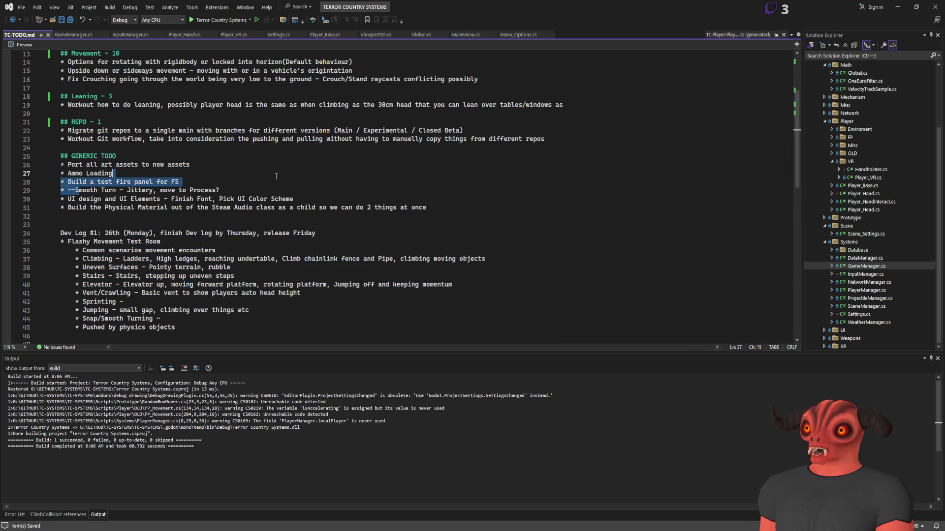
{"action": "key", "text": "End"}
{"action": "mouse_move", "coordinate": [105, 237]}
{"action": "left_mouse_down"}
{"action": "mouse_move", "coordinate": [180, 338]}
{"action": "mouse_move", "coordinate": [201, 325]}
{"action": "left_mouse_up"}
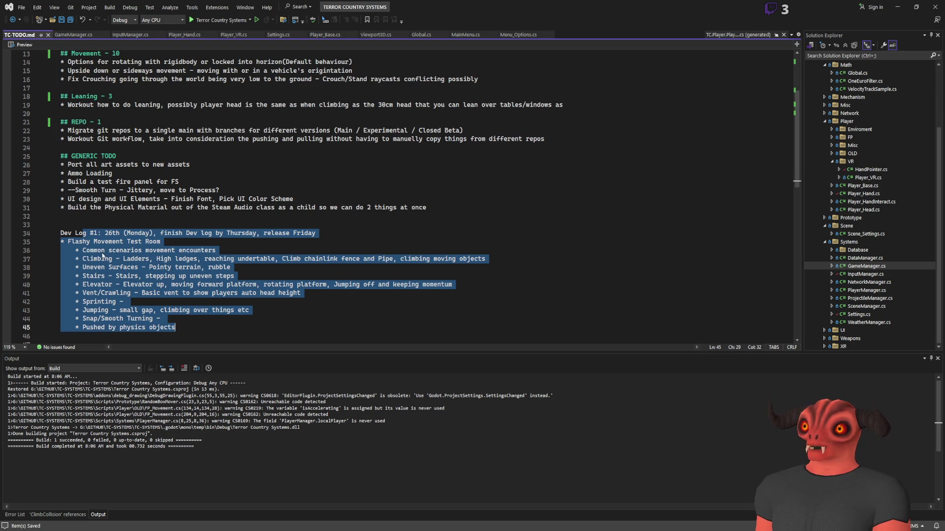
{"action": "left_click_drag", "start_coordinate": [102, 252], "coordinate": [235, 250]}
{"action": "mouse_move", "coordinate": [97, 258]}
{"action": "left_mouse_down"}
{"action": "mouse_move", "coordinate": [404, 259]}
{"action": "mouse_move", "coordinate": [94, 268]}
{"action": "left_mouse_up"}
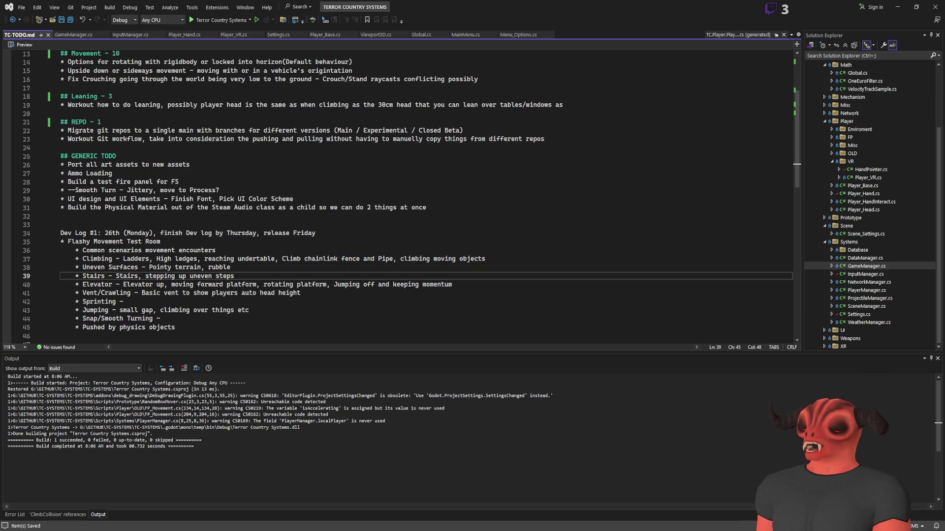
{"action": "key", "text": "alt+Tab"}
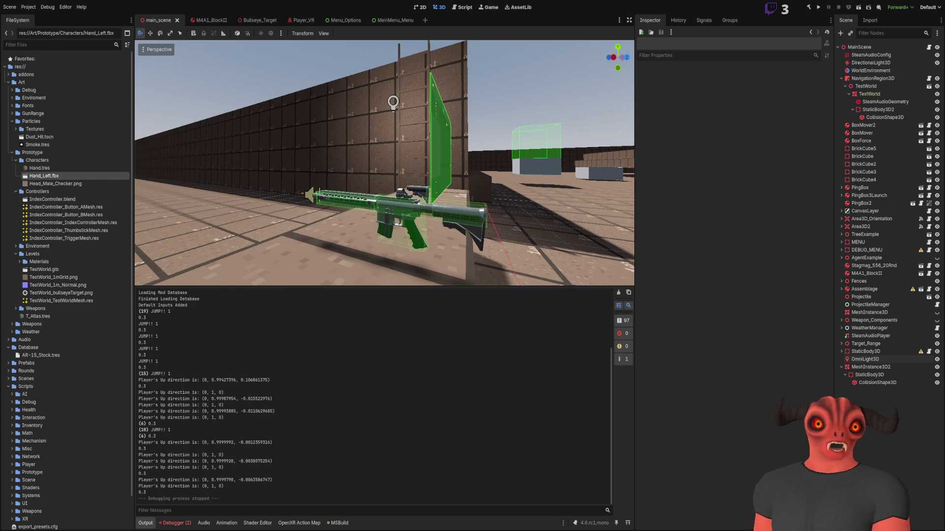
{"action": "key", "text": "alt+Tab"}
{"action": "scroll", "coordinate": [339, 190], "scroll_direction": "up", "scroll_amount": 4}
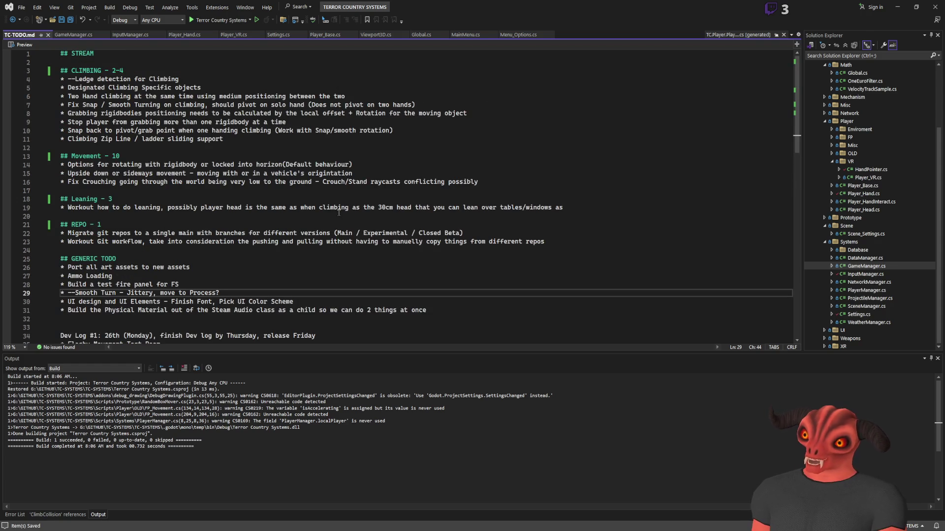
{"action": "scroll", "coordinate": [337, 221], "scroll_direction": "down", "scroll_amount": 5}
{"action": "scroll", "coordinate": [336, 230], "scroll_direction": "up", "scroll_amount": 2}
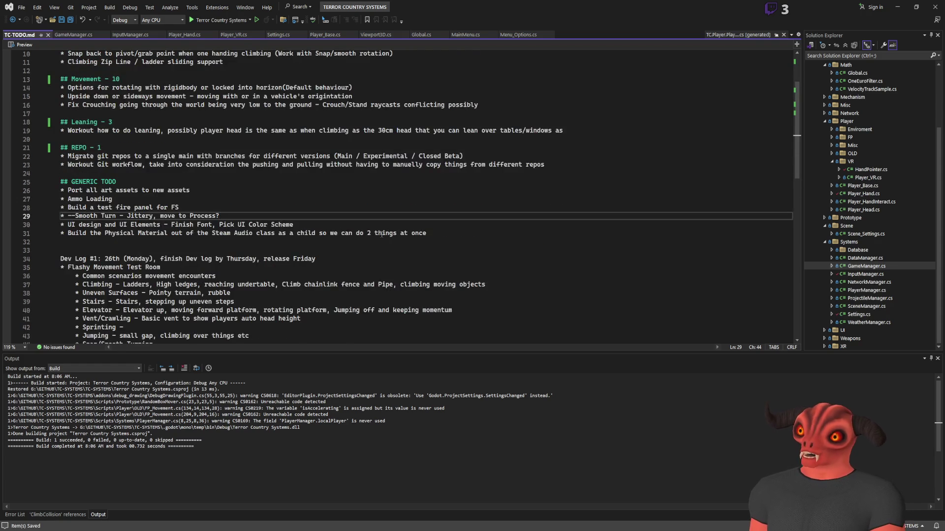
{"action": "scroll", "coordinate": [382, 234], "scroll_direction": "up", "scroll_amount": 3}
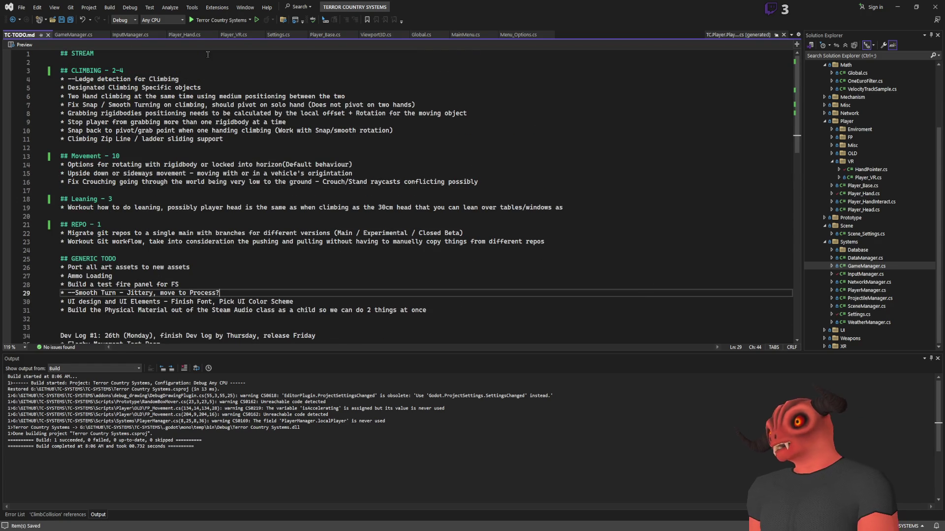
{"action": "left_click", "coordinate": [103, 327]}
{"action": "type", "text": "# Dev Log"}
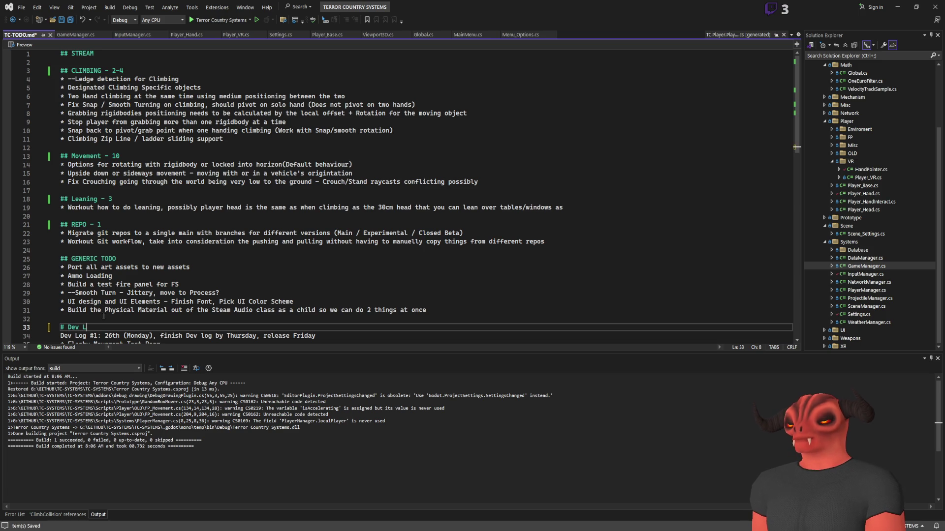
{"action": "key", "text": "ctrl+s"}
{"action": "left_click", "coordinate": [244, 248]}
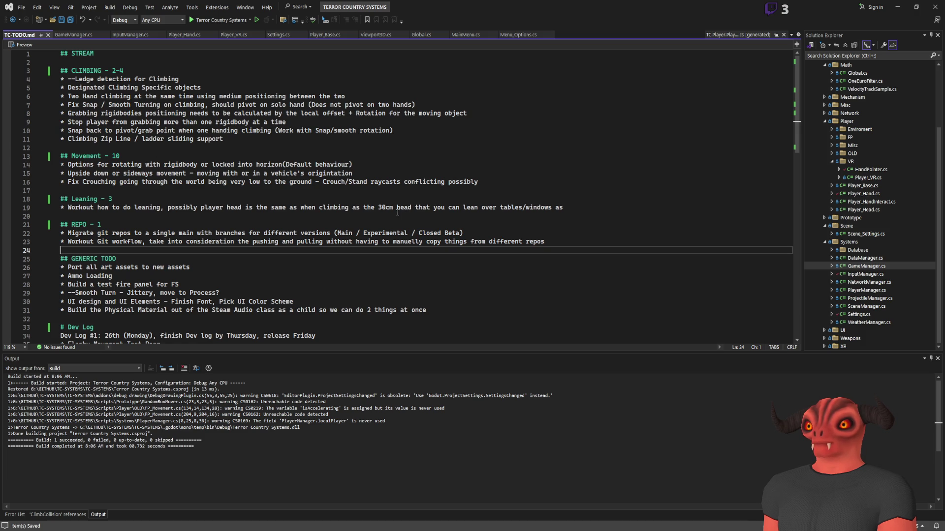
{"action": "mouse_move", "coordinate": [67, 208]}
{"action": "left_mouse_down"}
{"action": "mouse_move", "coordinate": [687, 206]}
{"action": "mouse_move", "coordinate": [90, 199]}
{"action": "left_mouse_up"}
{"action": "left_click", "coordinate": [134, 196]}
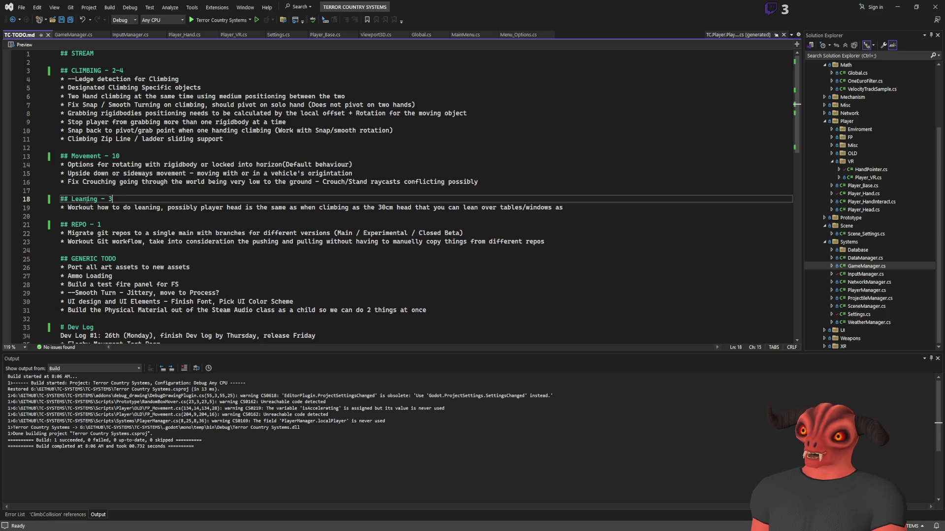
{"action": "left_click", "coordinate": [646, 206]}
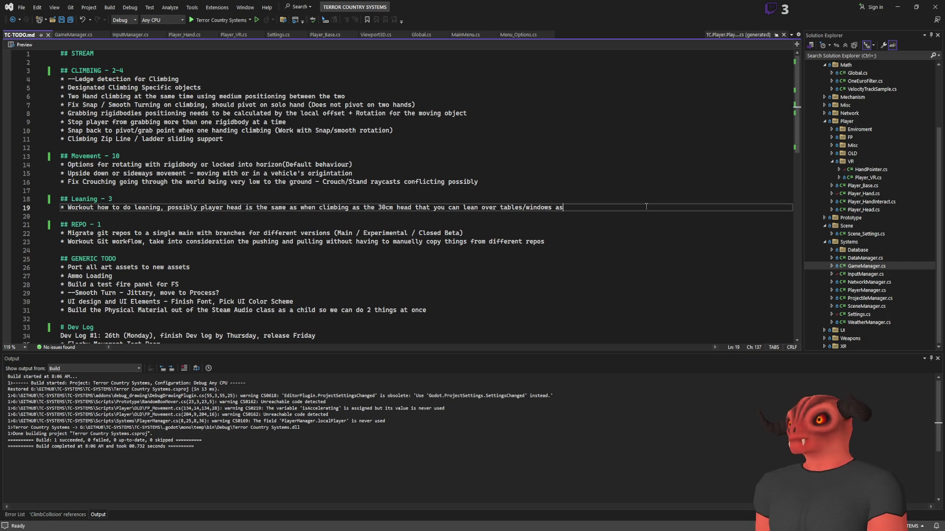
Start a Leaning bullet: lower body reaches for the head position if the head goes beyond 30cm or 0.5m
{"action": "key", "text": "Return"}
{"action": "key", "text": "Delete"}
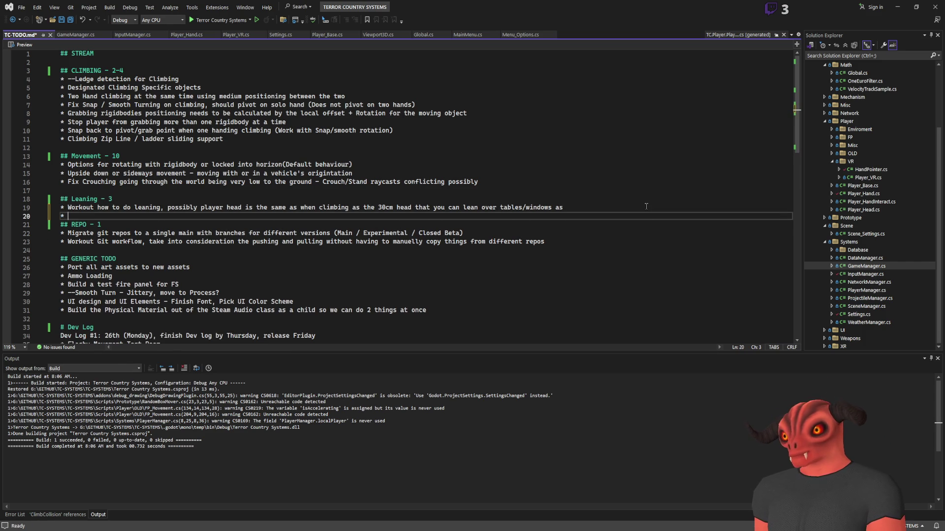
{"action": "key", "text": "ctrl+z"}
{"action": "key", "text": "ctrl+z"}
{"action": "type", "text": "* Have"}
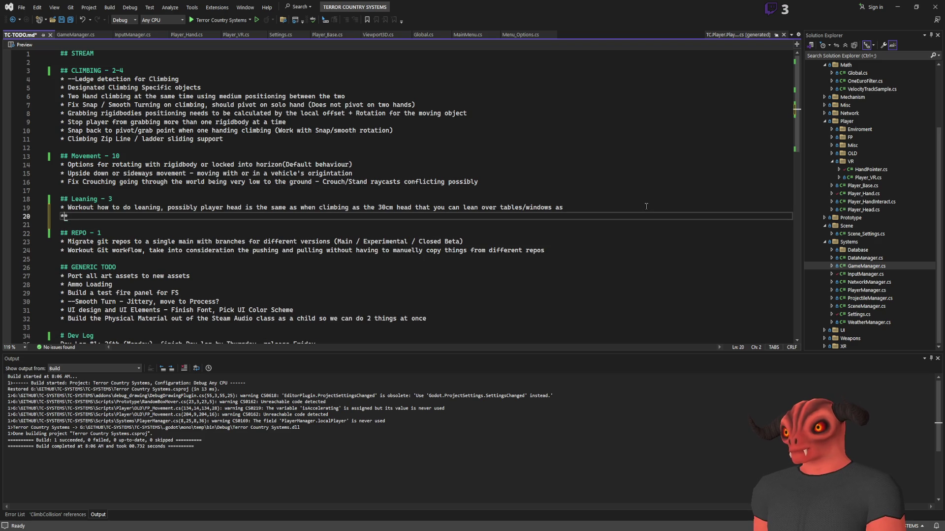
{"action": "type", "text": " the play"}
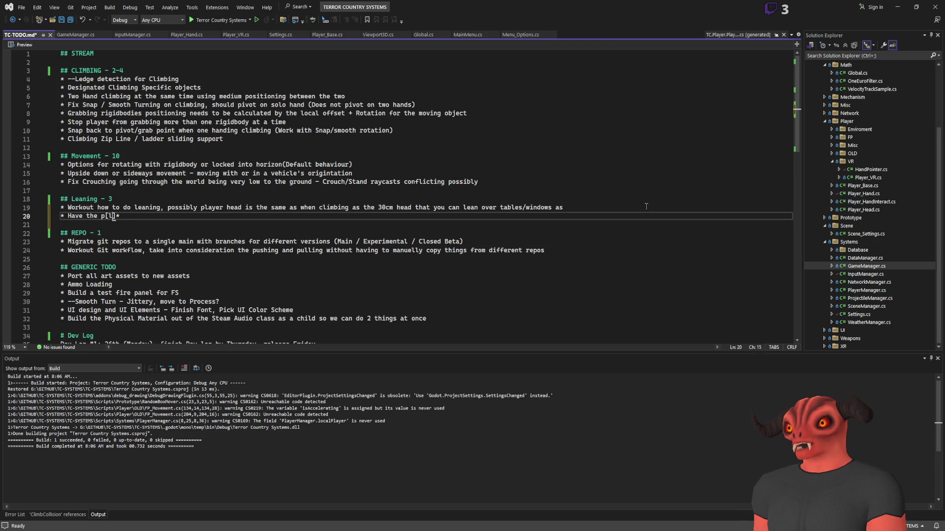
{"action": "type", "text": "er"}
{"action": "type", "text": "lower b"}
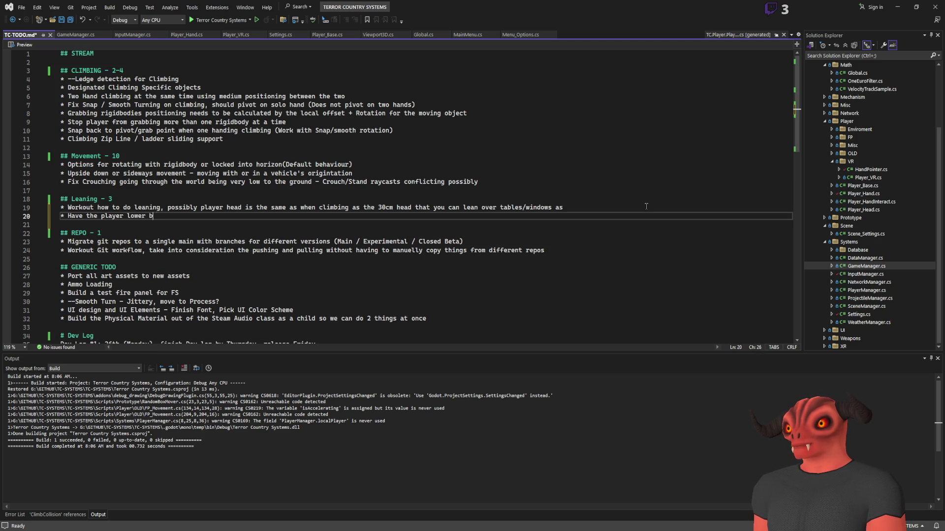
{"action": "type", "text": "odyt try t"}
{"action": "type", "text": "reach the head position"}
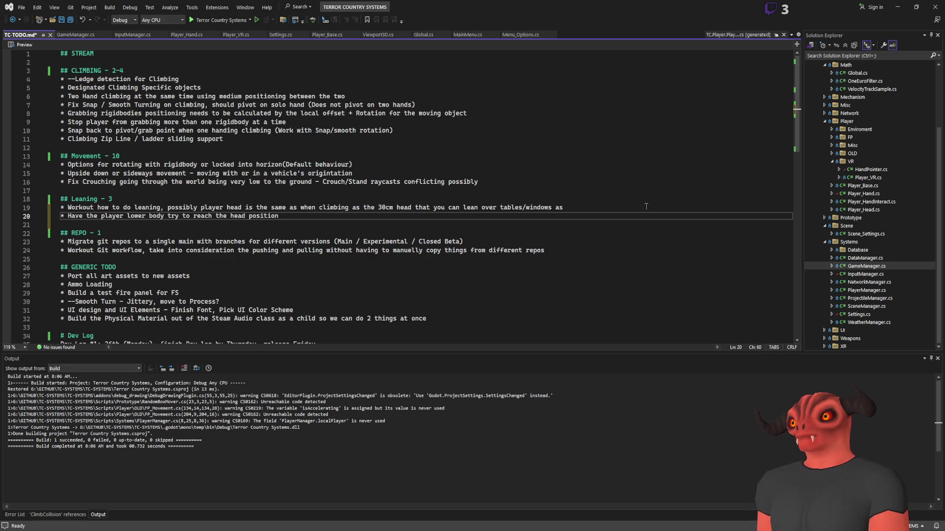
{"action": "type", "text": ", if"}
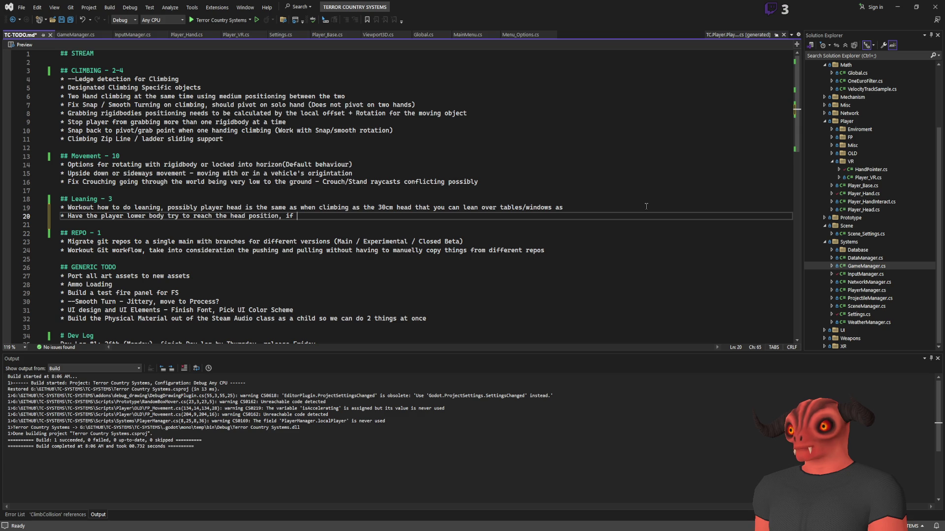
{"action": "type", "text": "it can't,"}
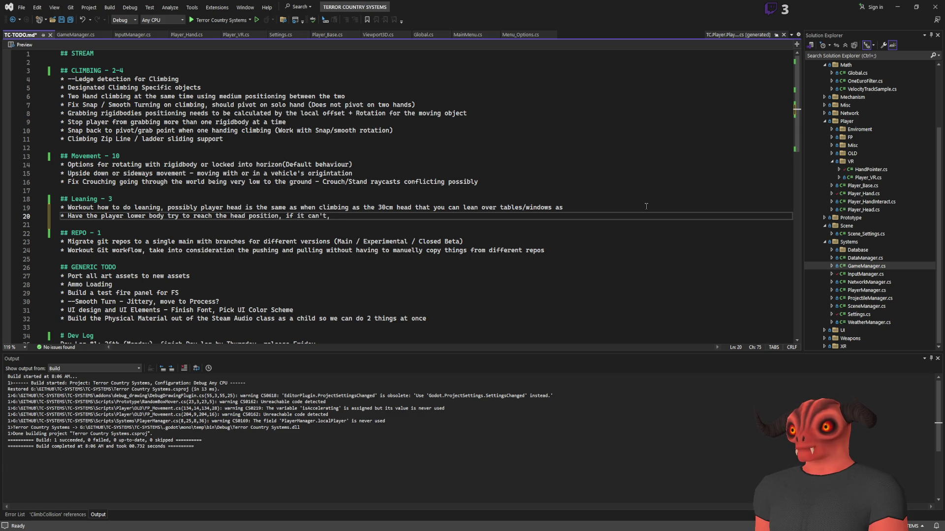
{"action": "key", "text": "BackSpace"}
{"action": "key", "text": "BackSpace"}
{"action": "key", "text": "BackSpace"}
{"action": "type", "text": "the h"}
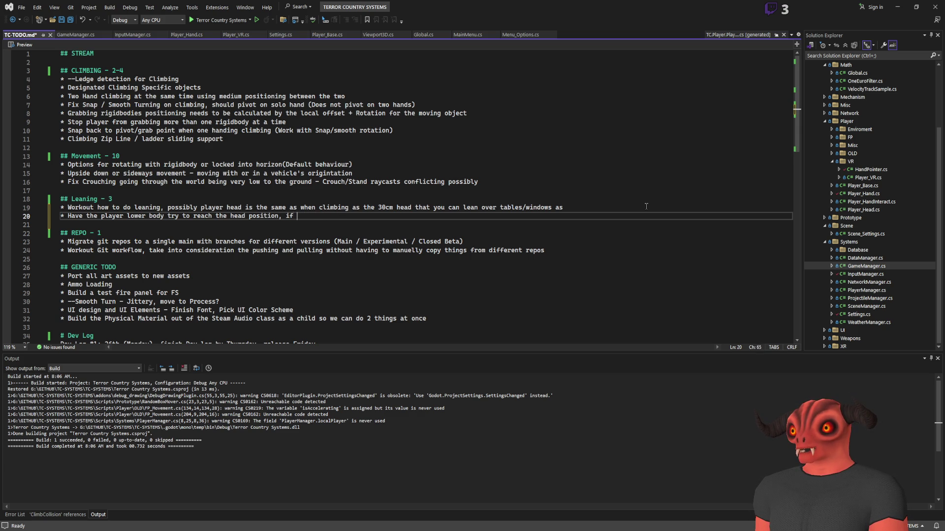
{"action": "type", "text": "ead"}
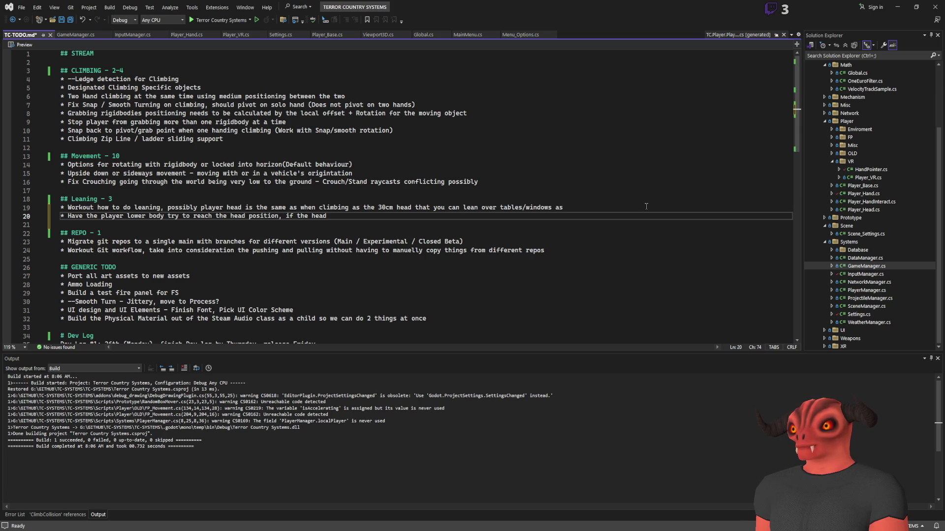
{"action": "type", "text": "goes b"}
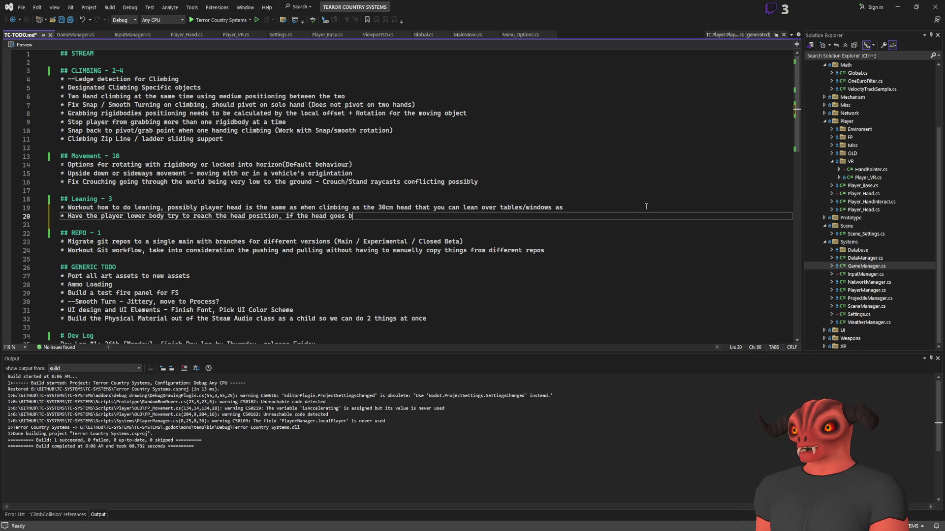
{"action": "type", "text": "eyond... 30 cms"}
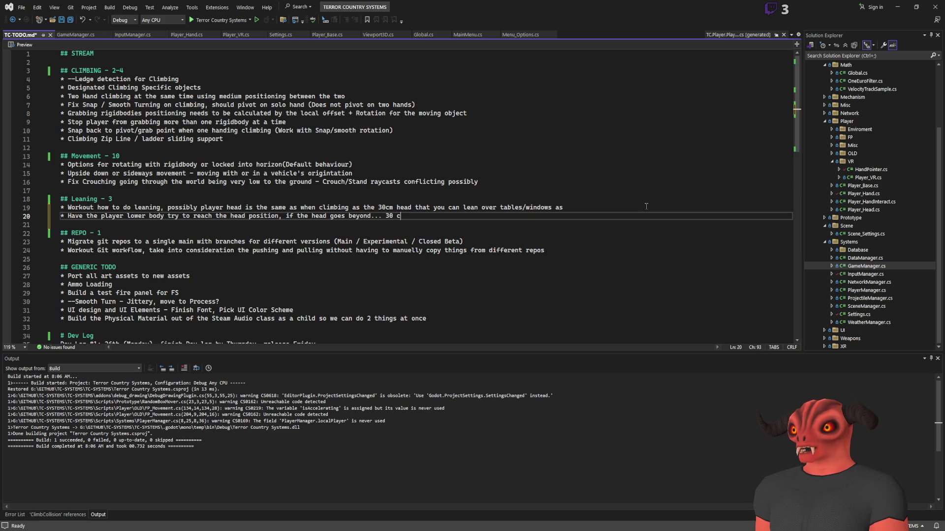
{"action": "key", "text": "BackSpace"}
{"action": "key", "text": "BackSpace"}
{"action": "key", "text": "BackSpace"}
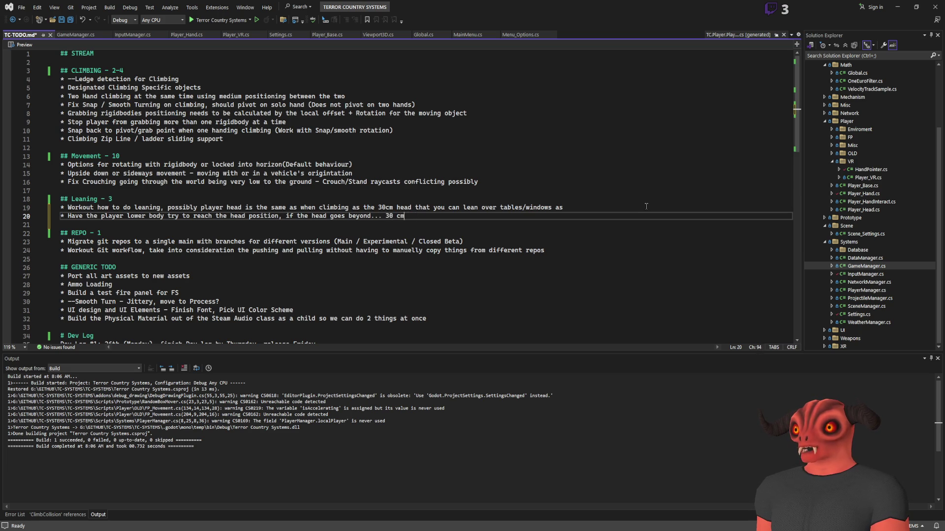
{"action": "type", "text": "cm or 0.5"}
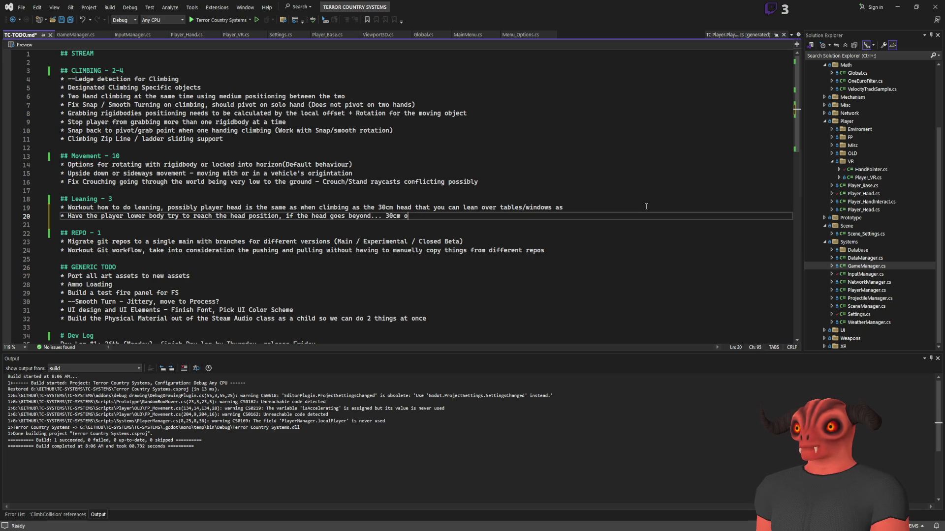
{"action": "type", "text": "m"}
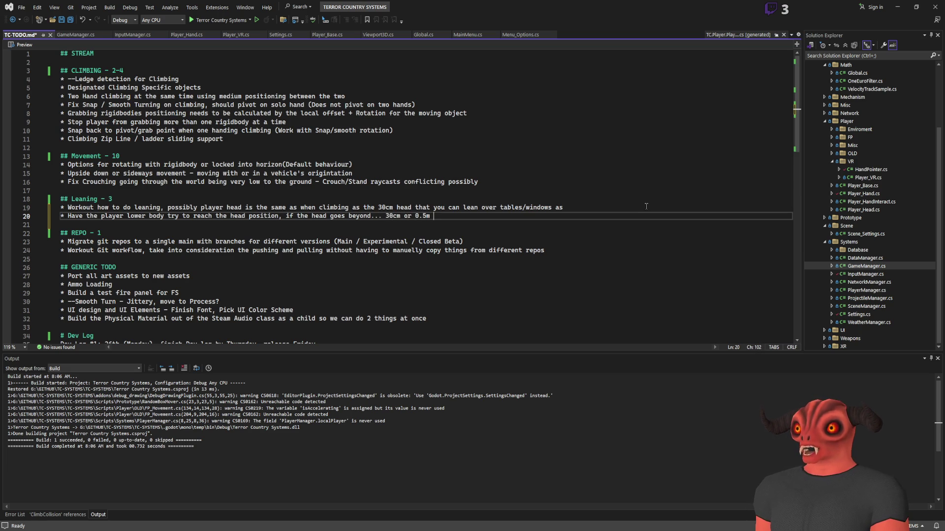
Finish the bullet with 'act as if its hitting a wall based on the bodies current collision' and save
{"action": "key", "text": "Insert"}
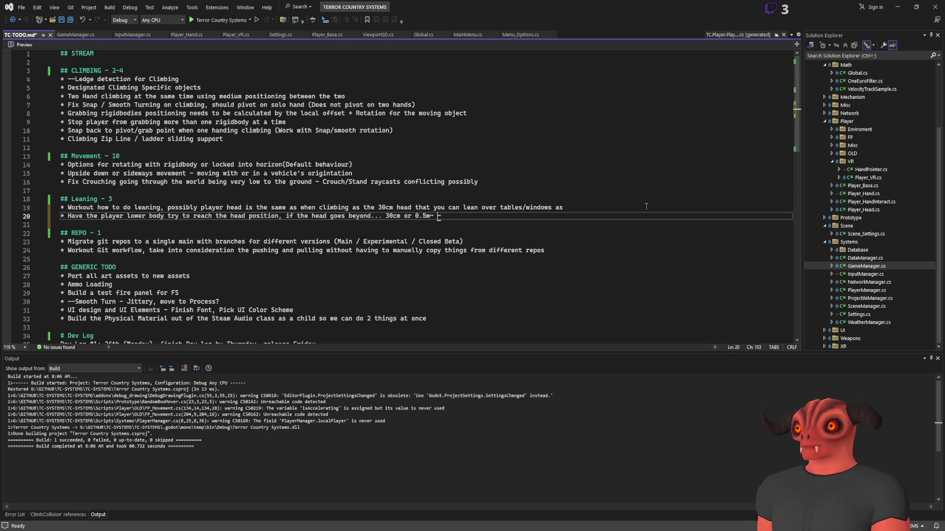
{"action": "key", "text": "Insert"}
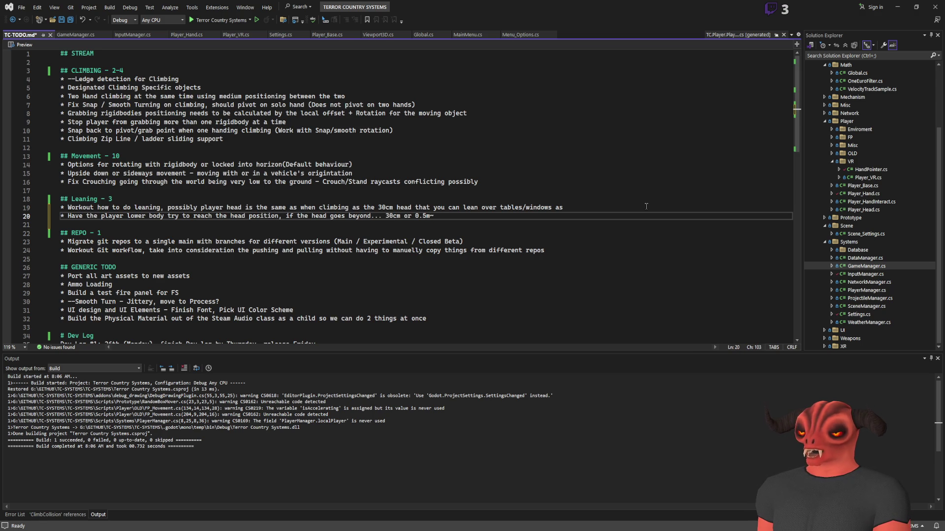
{"action": "type", "text": "act as "}
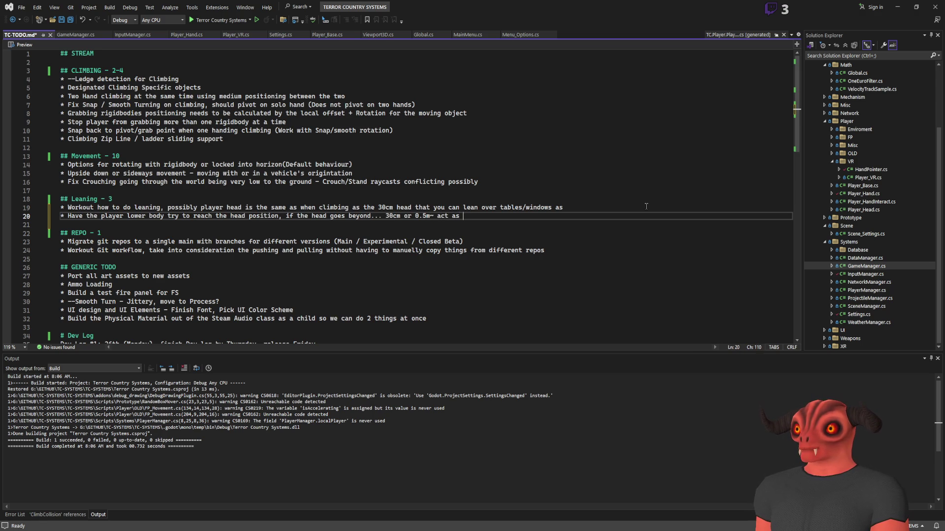
{"action": "type", "text": "if its hitting a w"}
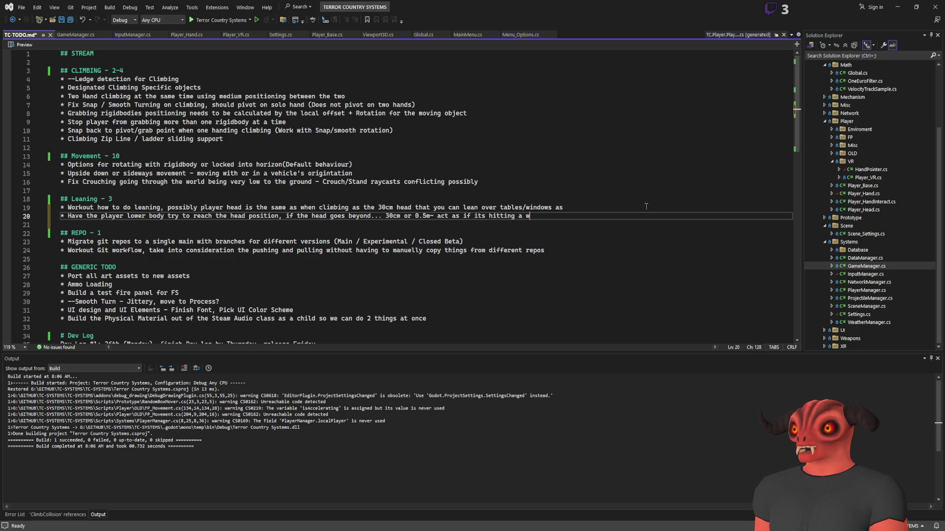
{"action": "type", "text": "all "}
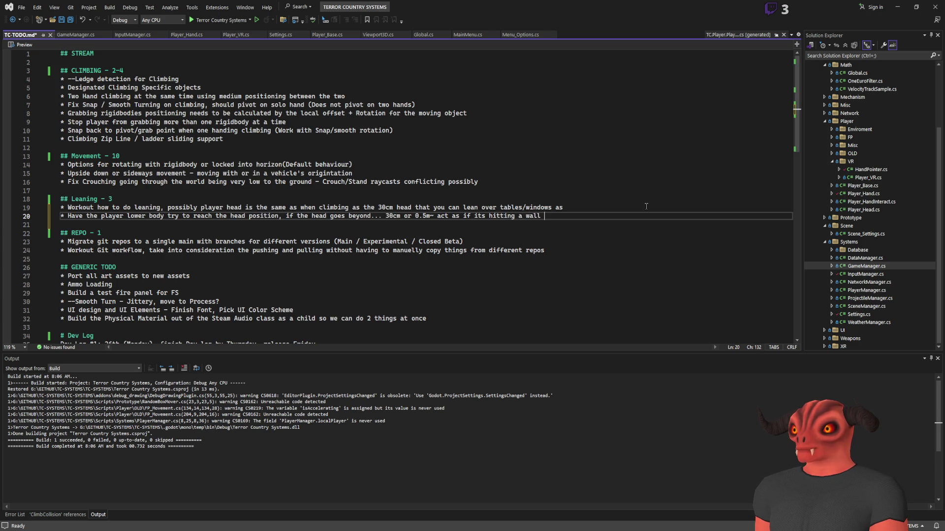
{"action": "type", "text": "based on the bodies collision"}
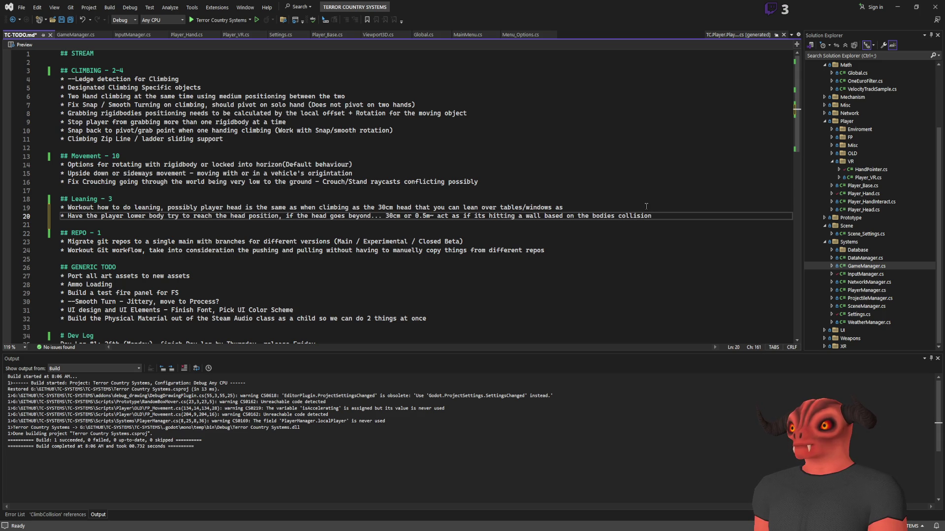
{"action": "left_click", "coordinate": [616, 215]}
{"action": "type", "text": "current c"}
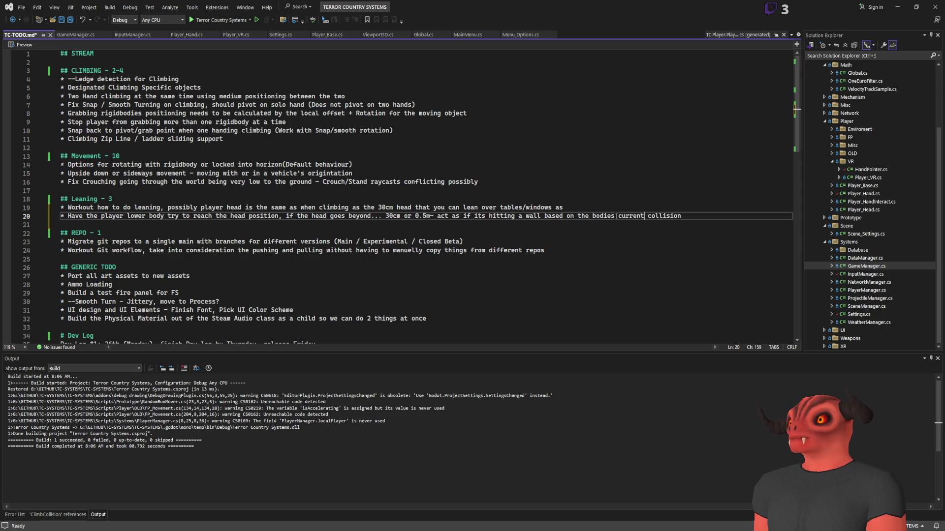
{"action": "left_click", "coordinate": [717, 212]}
{"action": "key", "text": "ctrl+s"}
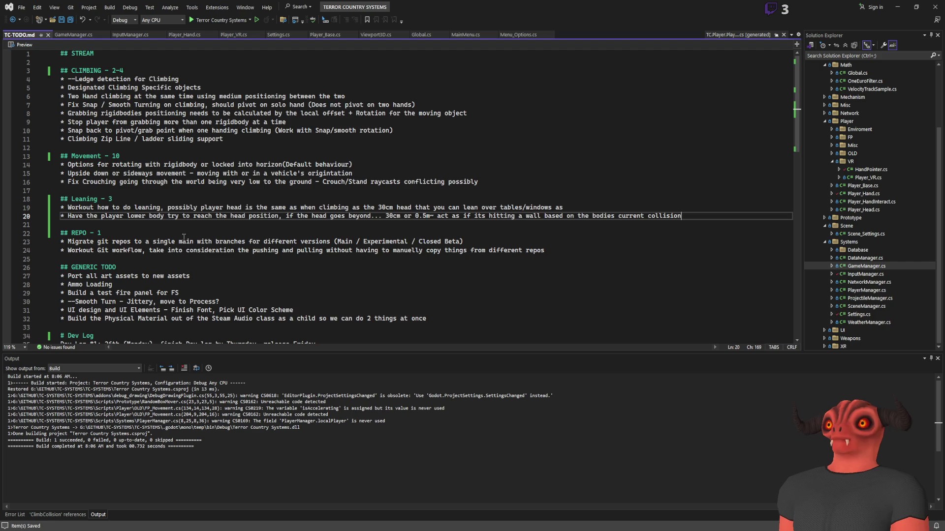
Glance at the rifle in the Godot viewport, then return to TC-TODO.md in Visual Studio
{"action": "key", "text": "alt+Tab"}
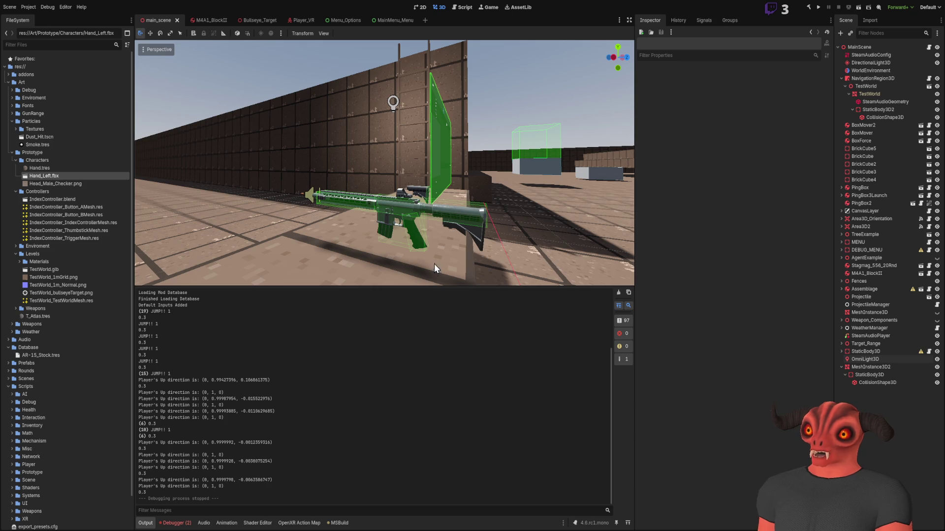
{"action": "key", "text": "w"}
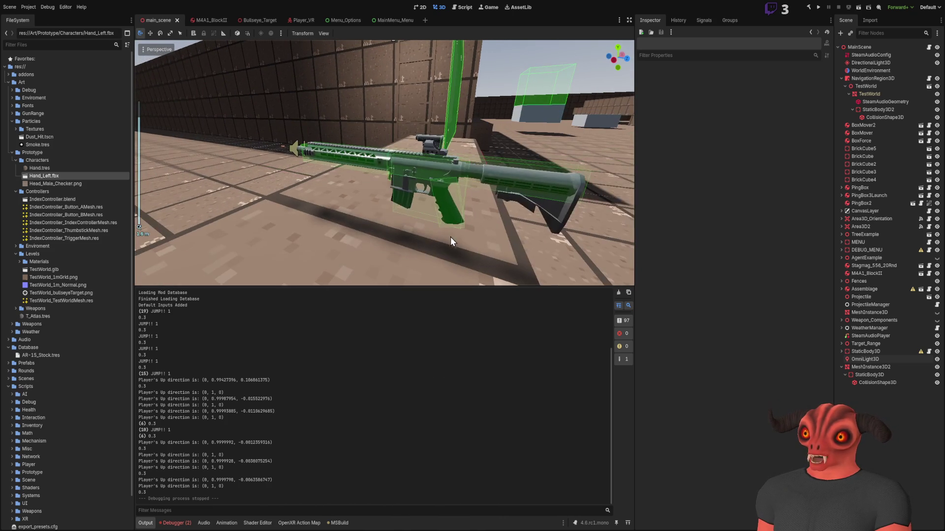
{"action": "key", "text": "alt+Tab"}
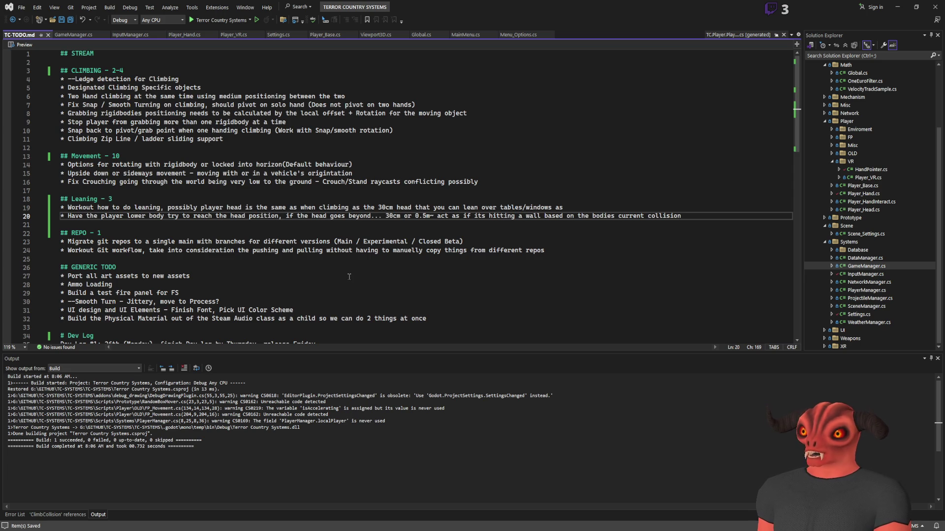
{"action": "scroll", "coordinate": [301, 207], "scroll_direction": "down", "scroll_amount": 1}
{"action": "scroll", "coordinate": [284, 177], "scroll_direction": "up", "scroll_amount": 1}
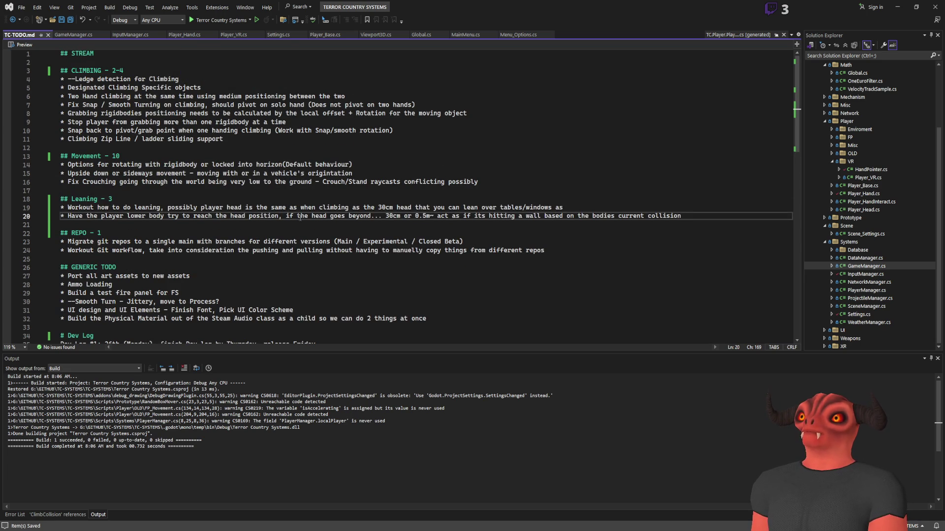
{"action": "key", "text": "alt+Tab"}
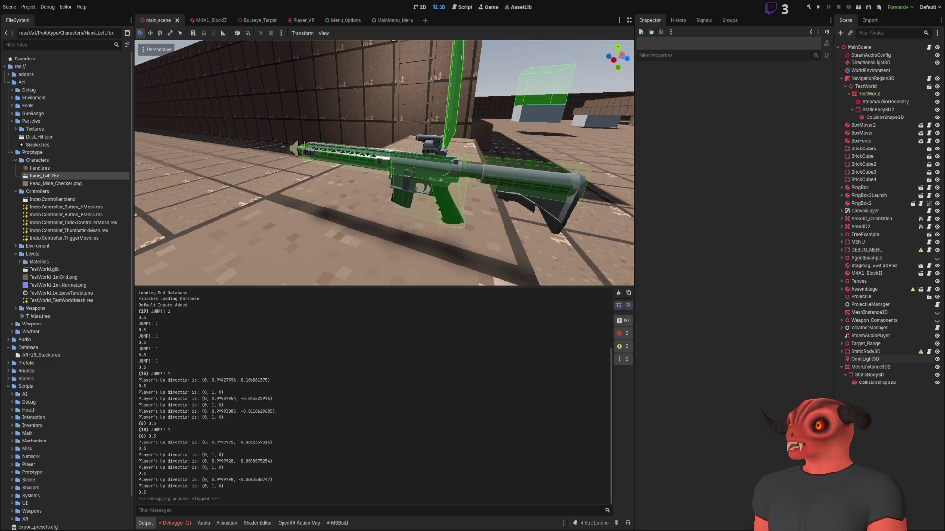
{"action": "key", "text": "alt+Tab"}
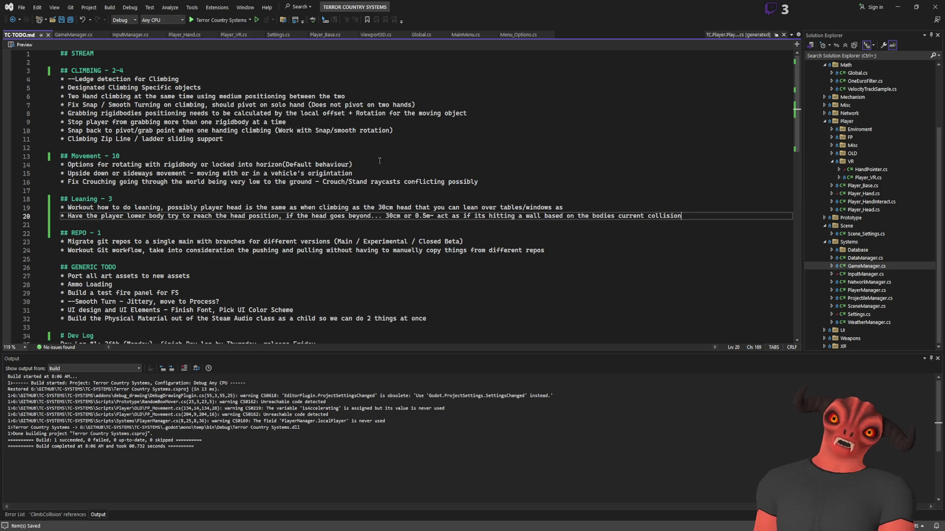
Move the Climbing Zip Line / ladder sliding item up to line 6 with Alt+Up, then review the climbing list
{"action": "left_click_drag", "start_coordinate": [62, 139], "coordinate": [227, 138]}
{"action": "left_click", "coordinate": [321, 147]}
{"action": "key", "text": "Up"}
{"action": "key", "text": "shift+End"}
{"action": "key", "text": "End"}
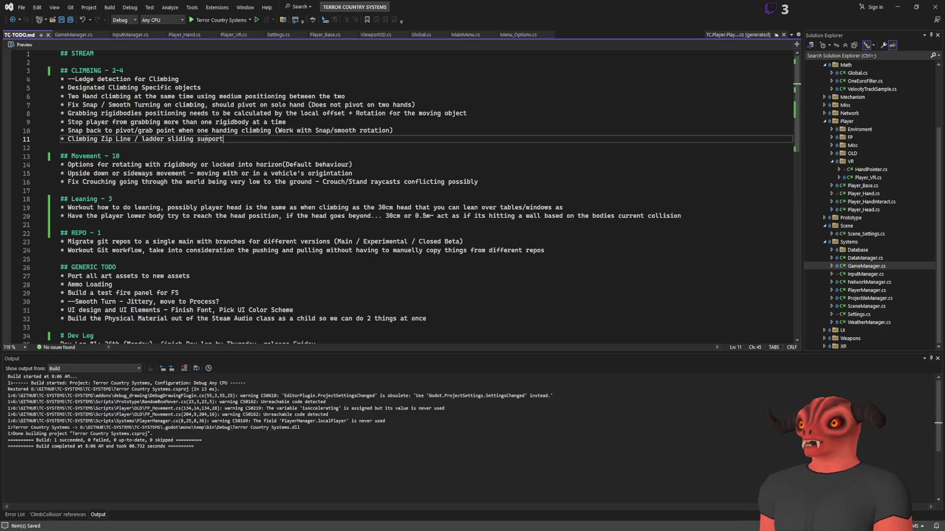
{"action": "key", "text": "alt+Up"}
{"action": "key", "text": "alt+Up"}
{"action": "key", "text": "alt+Up"}
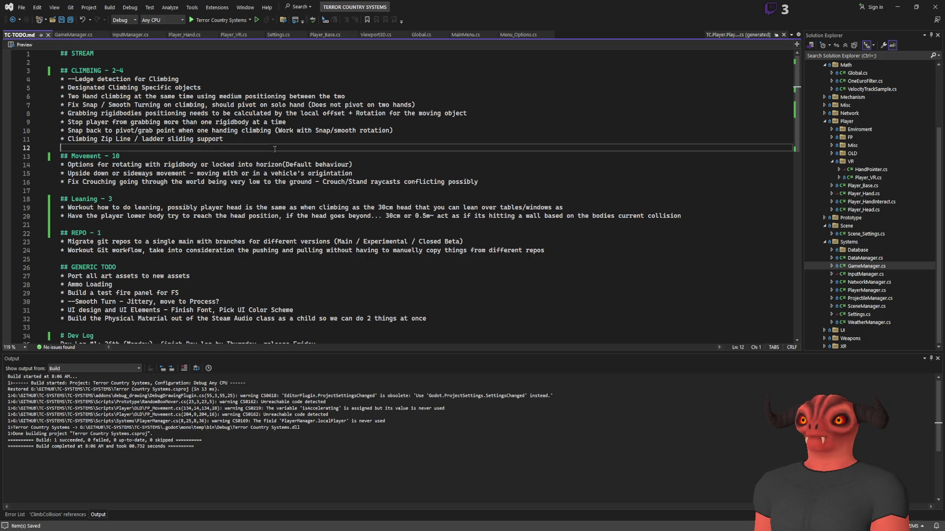
{"action": "key", "text": "shift+Home"}
{"action": "key", "text": "End"}
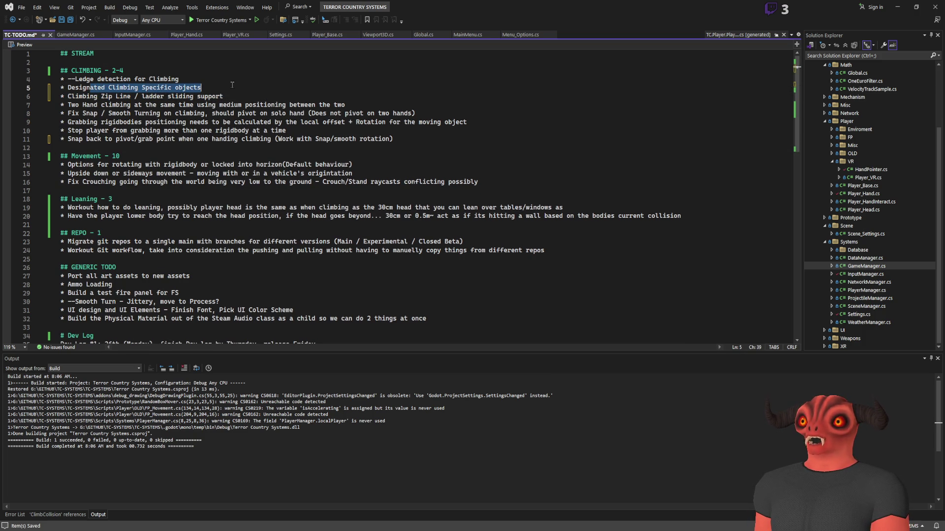
{"action": "left_click", "coordinate": [61, 88], "text": "shift"}
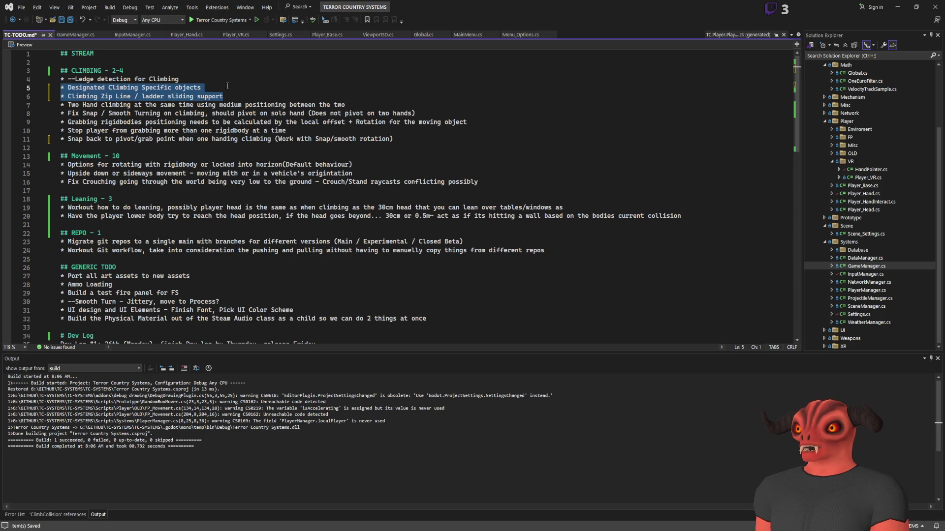
{"action": "mouse_move", "coordinate": [85, 104]}
{"action": "left_mouse_down"}
{"action": "mouse_move", "coordinate": [344, 114]}
{"action": "mouse_move", "coordinate": [493, 156]}
{"action": "left_mouse_up"}
{"action": "left_click", "coordinate": [493, 156]}
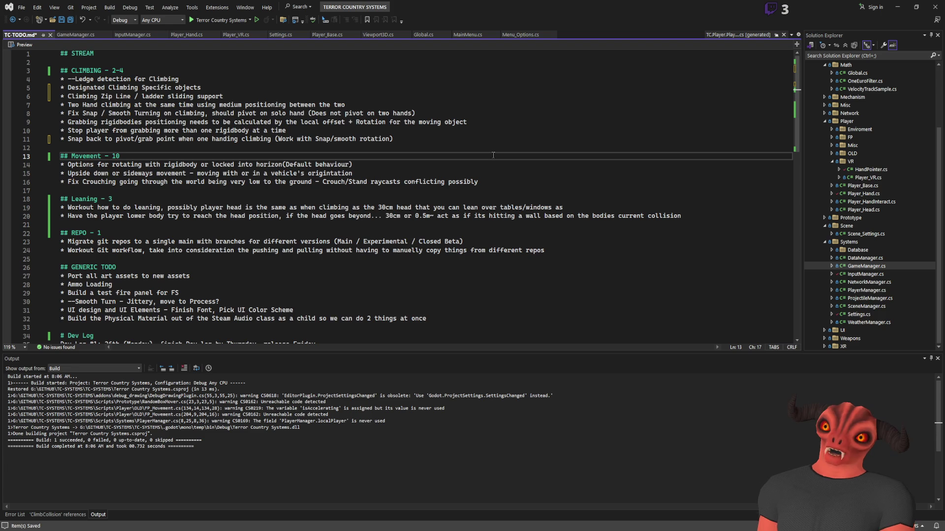
Under STREAM, add '1. Movement' and '2. Interactables - Grabbing / Holding Items & Weapons'
{"action": "left_click", "coordinate": [153, 57]}
{"action": "key", "text": "Return"}
{"action": "key", "text": "Return"}
{"action": "key", "text": "Return"}
{"action": "key", "text": "Up"}
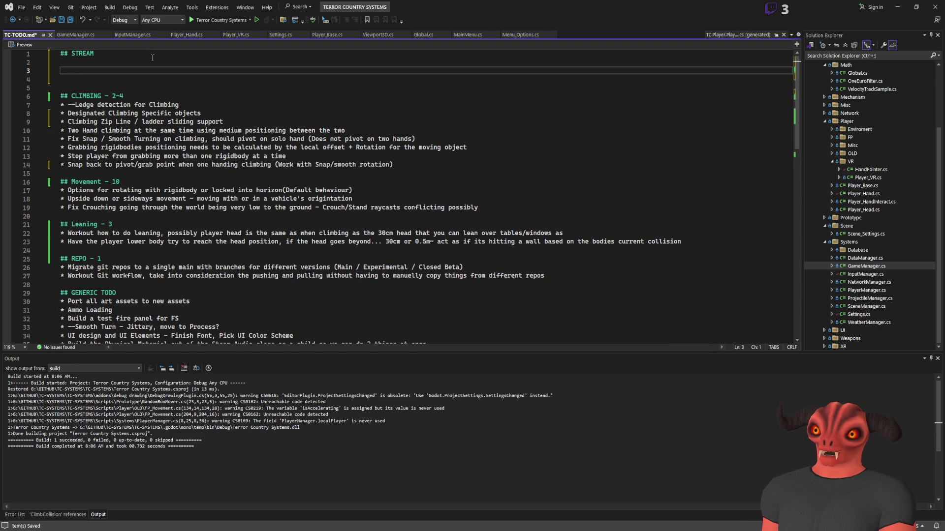
{"action": "type", "text": "1. Movement"}
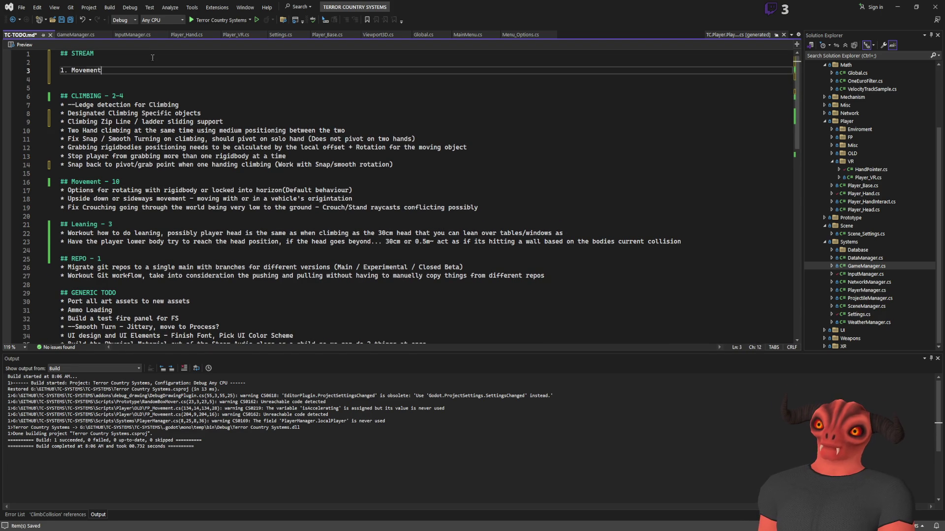
{"action": "key", "text": "Return"}
{"action": "key", "text": "BackSpace"}
{"action": "type", "text": "2. Interactables - "}
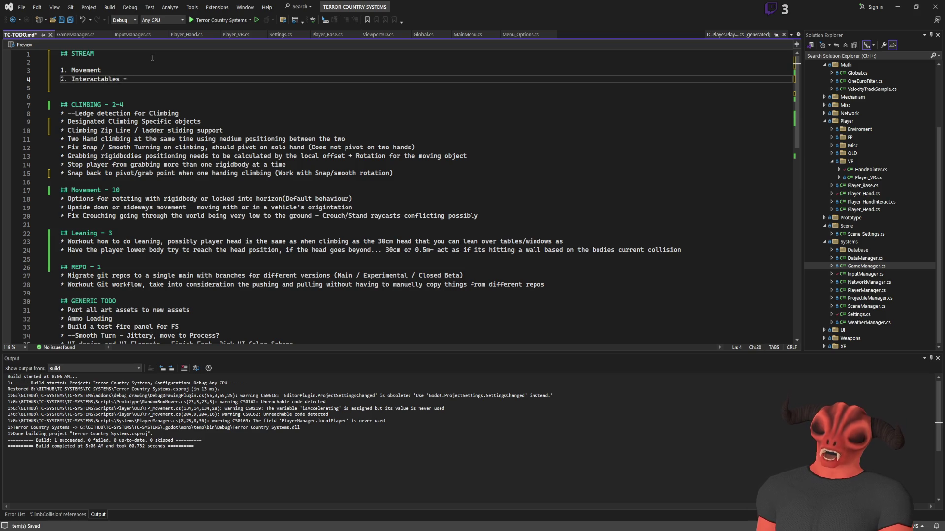
{"action": "type", "text": "Gra"}
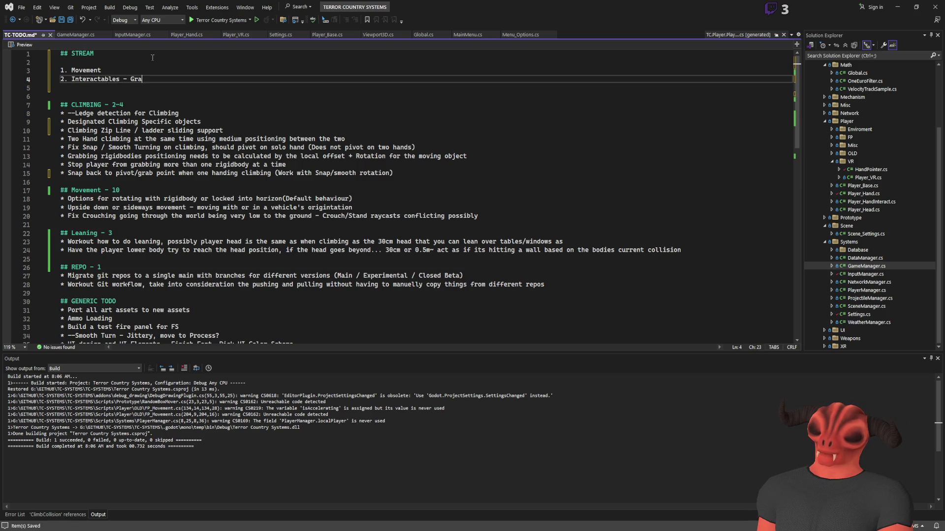
{"action": "type", "text": "bbing / Holding "}
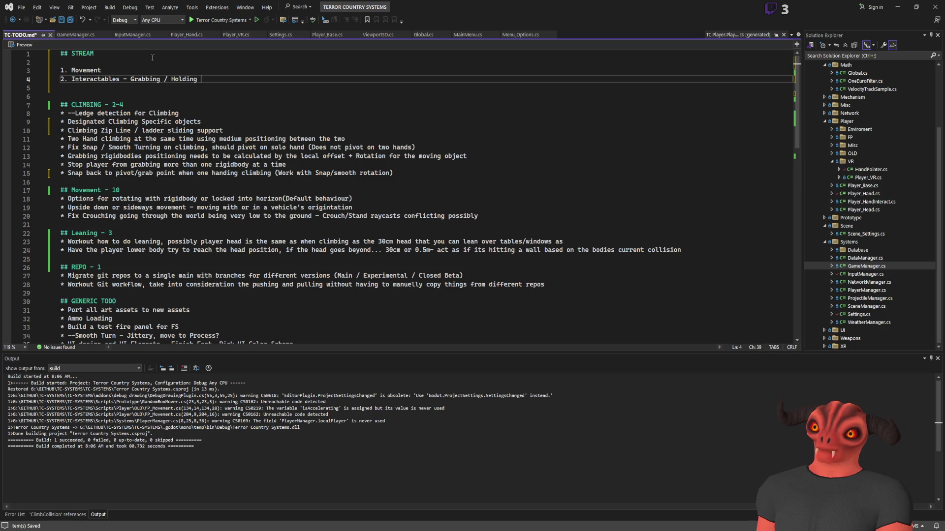
{"action": "type", "text": "Items "}
{"action": "type", "text": "& Weapons"}
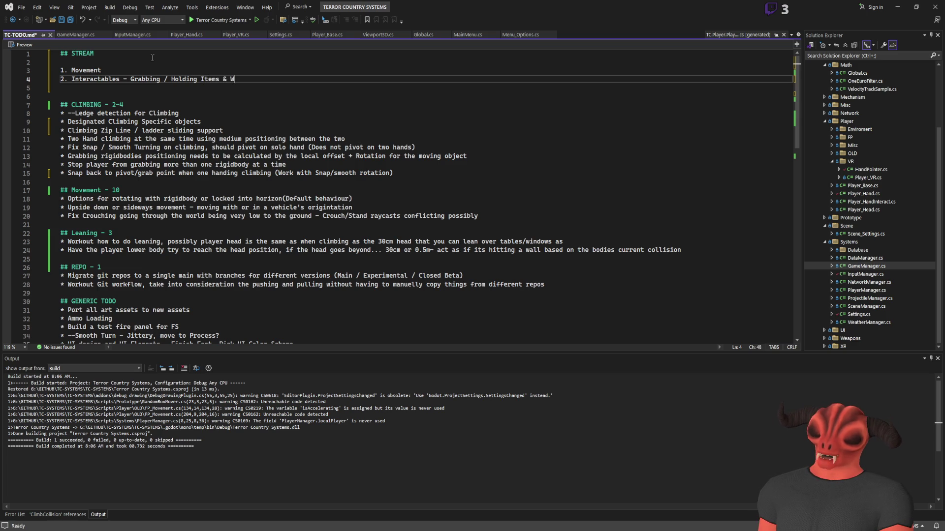
Add '3. Inventory - Holsters, backpack, item slots' and start a line numbered 4
{"action": "key", "text": "Return"}
{"action": "type", "text": "1."}
{"action": "key", "text": "BackSpace"}
{"action": "key", "text": "BackSpace"}
{"action": "type", "text": "3. Inventory - "}
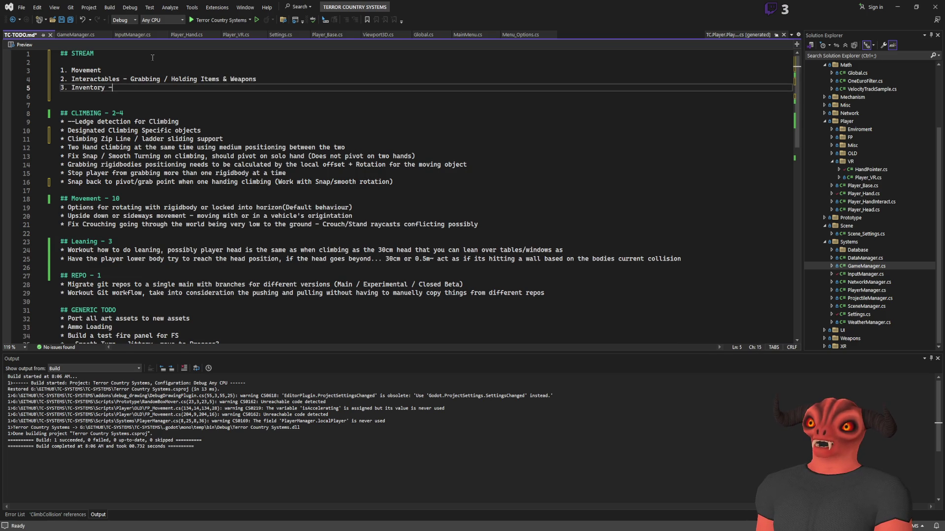
{"action": "type", "text": "Holsters, backpack, "}
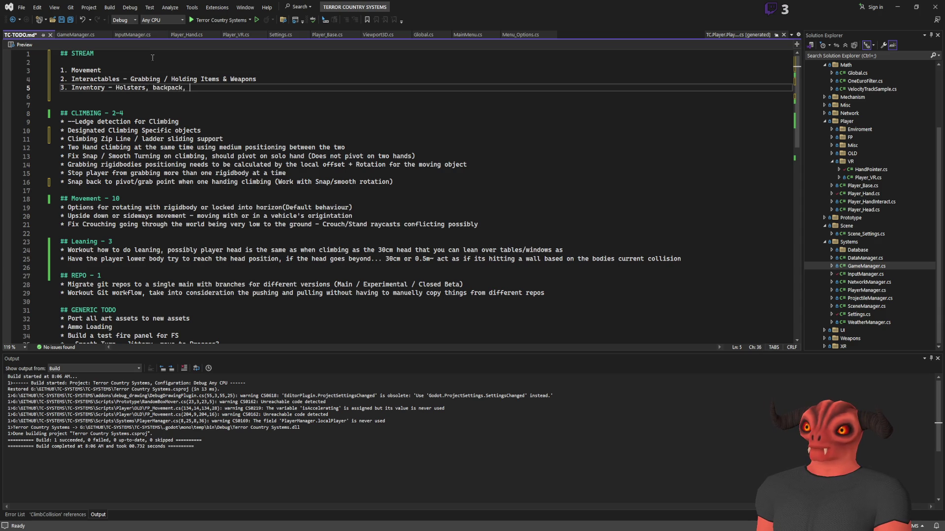
{"action": "type", "text": "ite"}
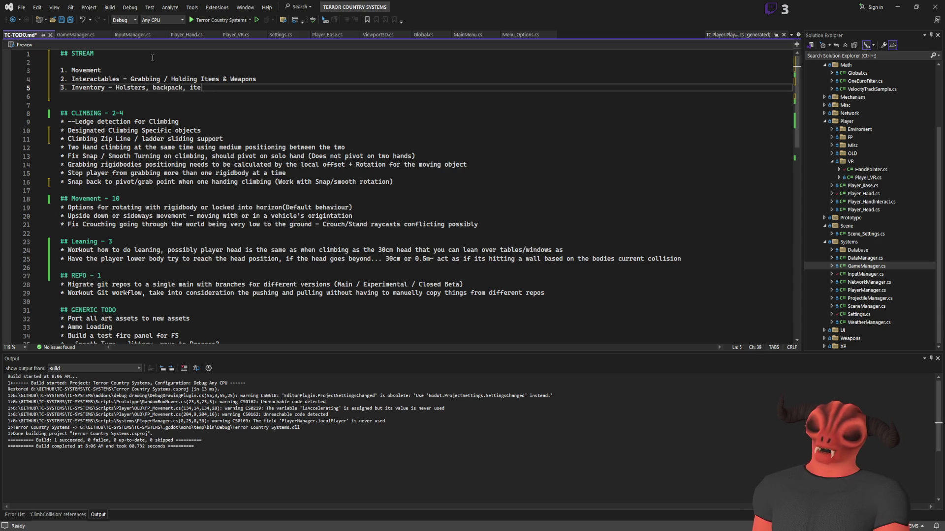
{"action": "type", "text": "m slots"}
{"action": "key", "text": "Return"}
{"action": "type", "text": "1."}
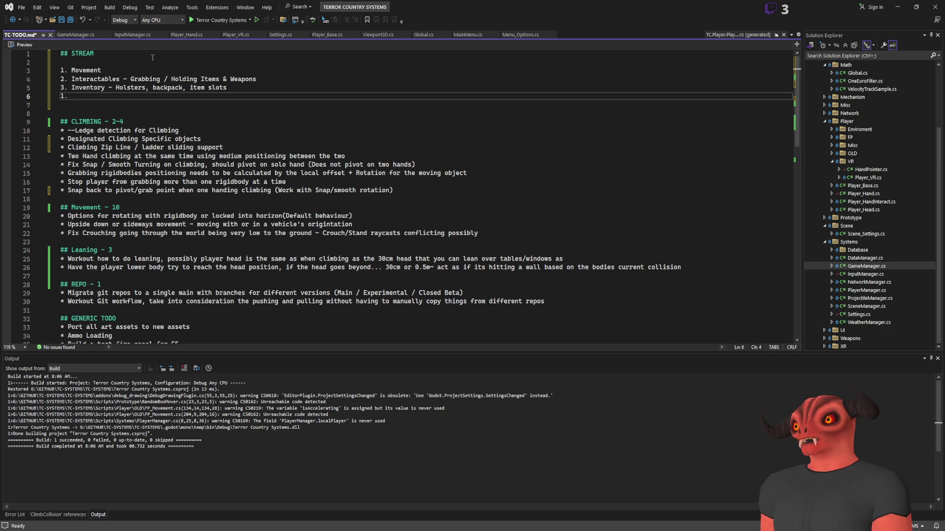
{"action": "key", "text": "BackSpace"}
{"action": "key", "text": "BackSpace"}
{"action": "key", "text": "BackSpace"}
{"action": "type", "text": "5"}
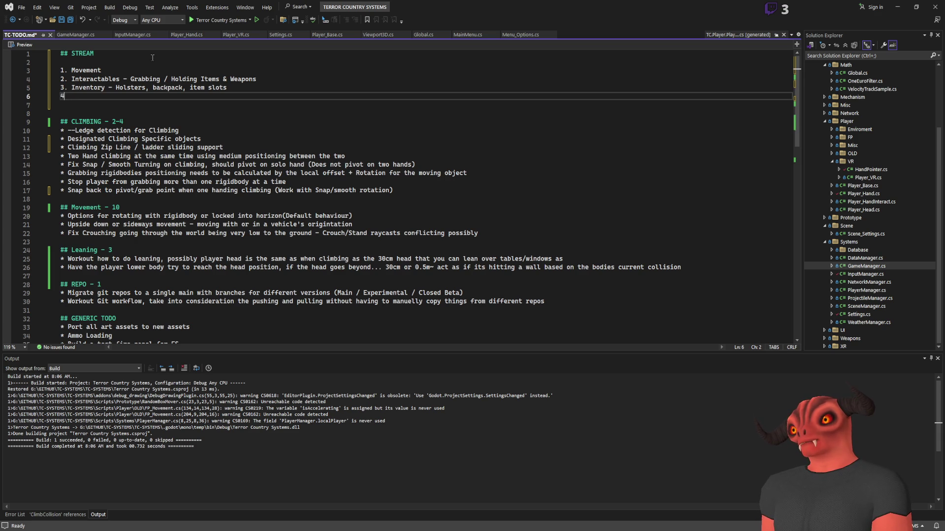
{"action": "key", "text": "BackSpace"}
{"action": "type", "text": "4."}
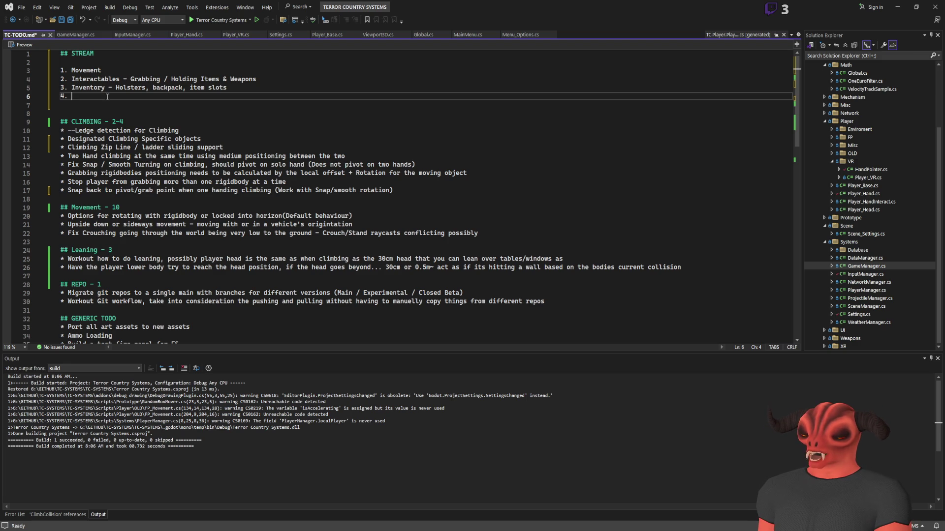
Write the static Interactables entry listing valve wheel, door handles, doors, hinge joints
{"action": "type", "text": "Interactables Stati"}
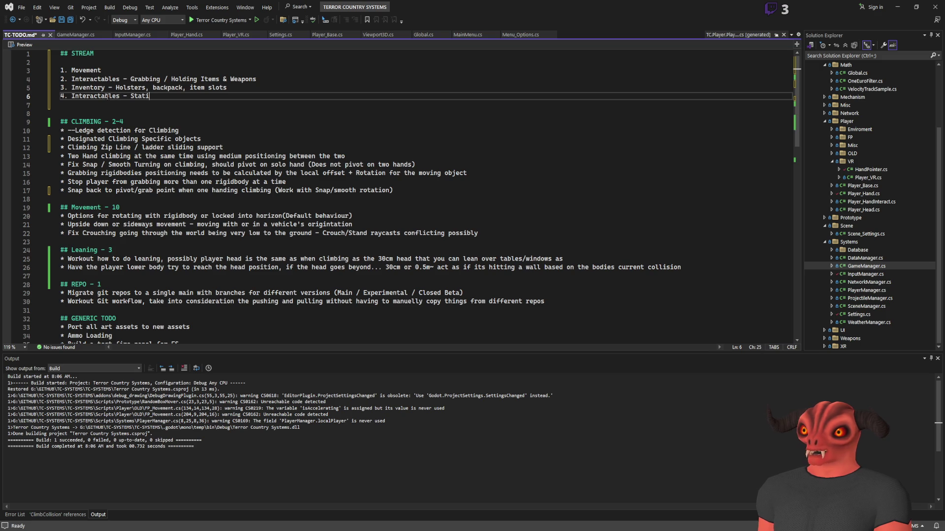
{"action": "type", "text": "c, wood"}
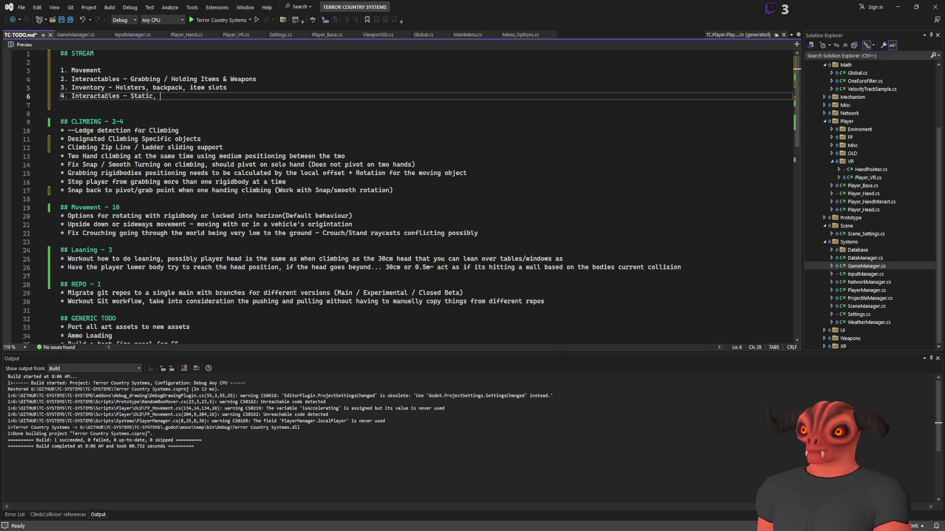
{"action": "key", "text": "BackSpace"}
{"action": "key", "text": "BackSpace"}
{"action": "key", "text": "BackSpace"}
{"action": "key", "text": "BackSpace"}
{"action": "type", "text": "ste"}
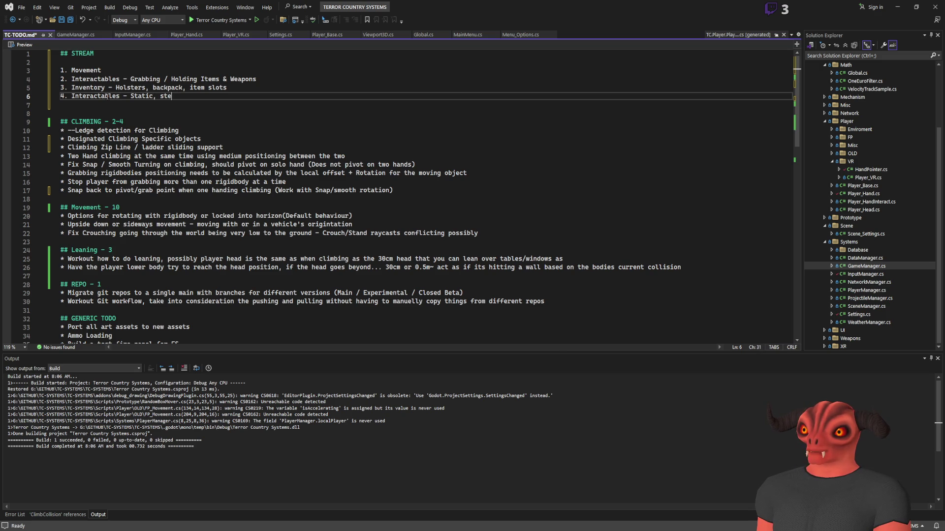
{"action": "key", "text": "BackSpace"}
{"action": "key", "text": "BackSpace"}
{"action": "key", "text": "BackSpace"}
{"action": "type", "text": "valve wheel, "}
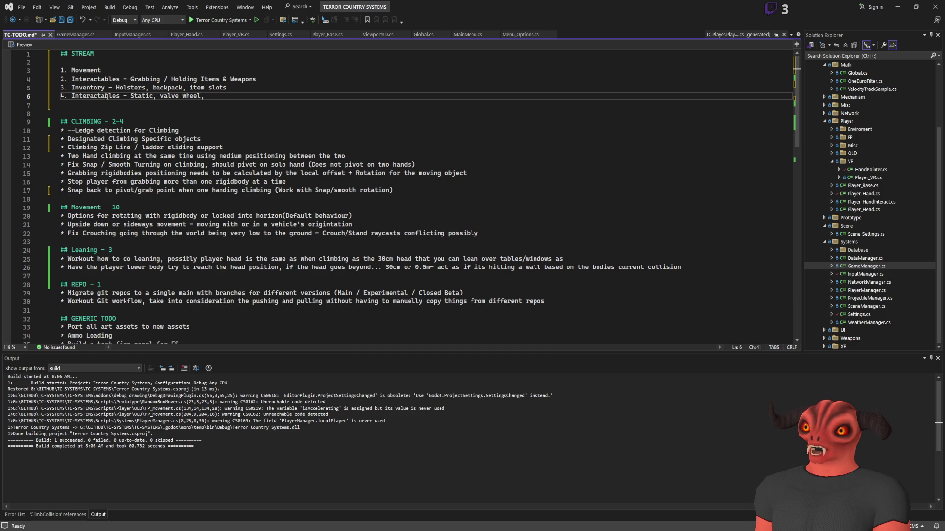
{"action": "type", "text": "door handles, doors,"}
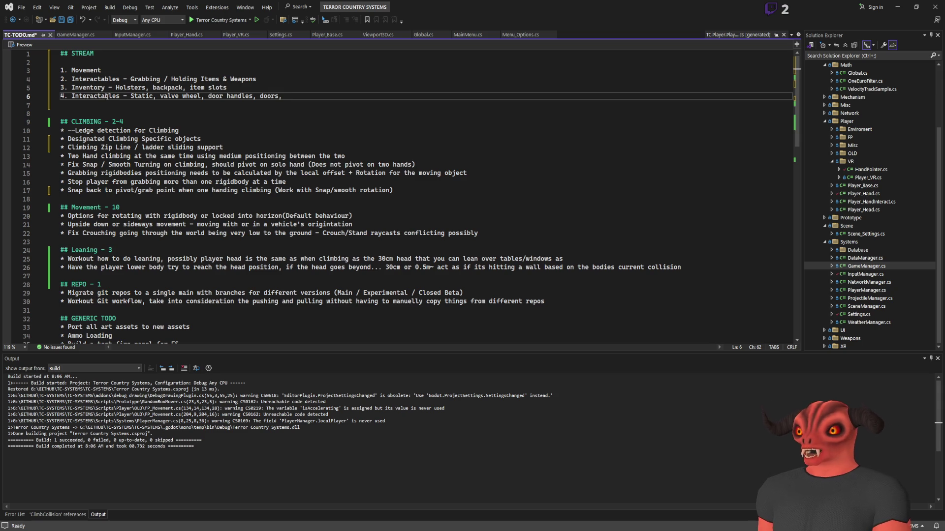
{"action": "type", "text": "hid"}
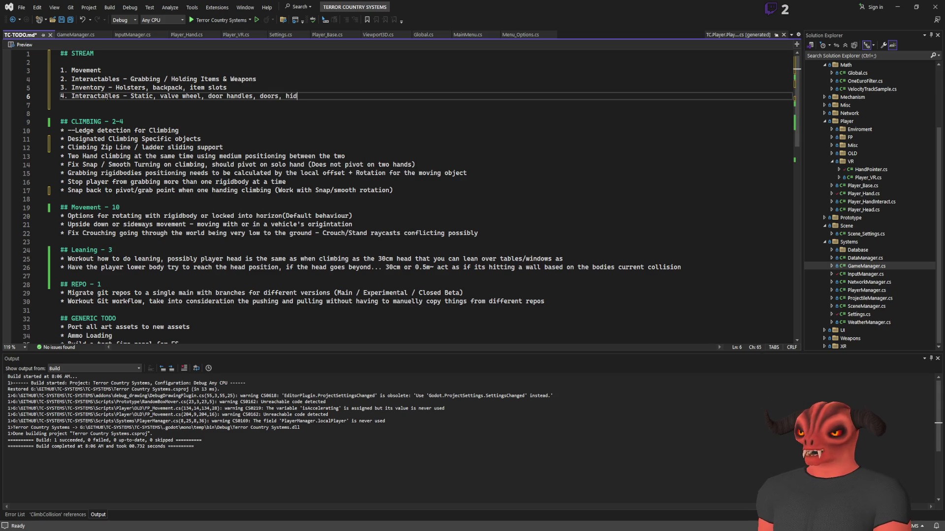
{"action": "type", "text": "ge joints"}
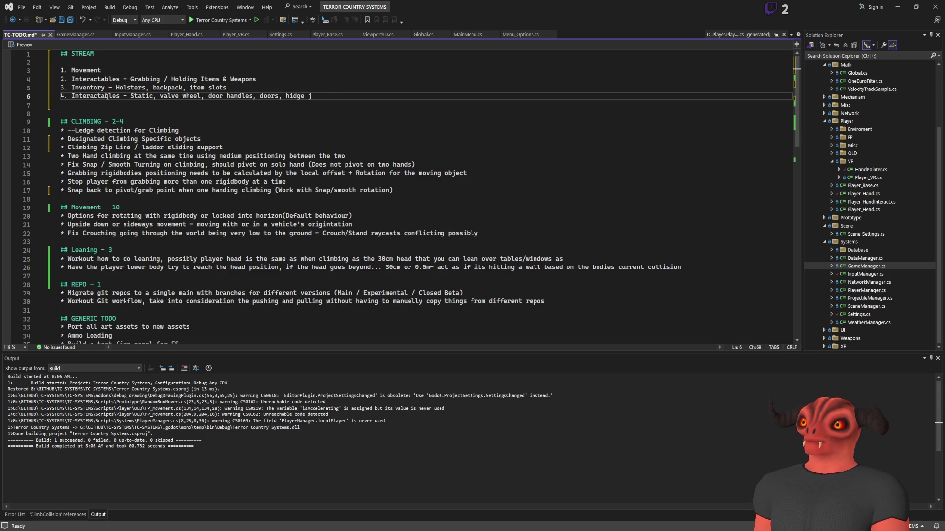
{"action": "key", "text": "Left"}
{"action": "key", "text": "Left"}
{"action": "key", "text": "Left"}
{"action": "key", "text": "BackSpace"}
{"action": "type", "text": "nd"}
Add '5. Enemies - Basic AI, combat' and move the static Interactables line below it as item 7
{"action": "key", "text": "End"}
{"action": "key", "text": "Return"}
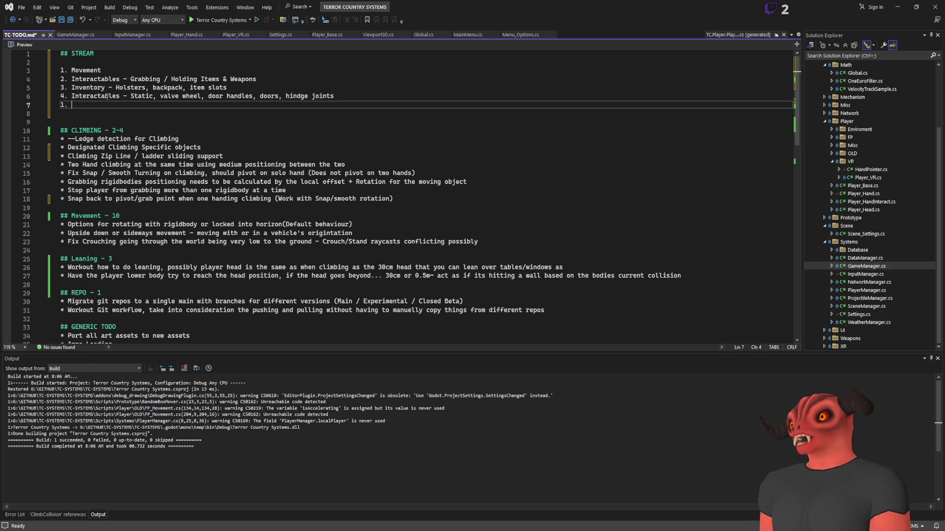
{"action": "type", "text": "5. "}
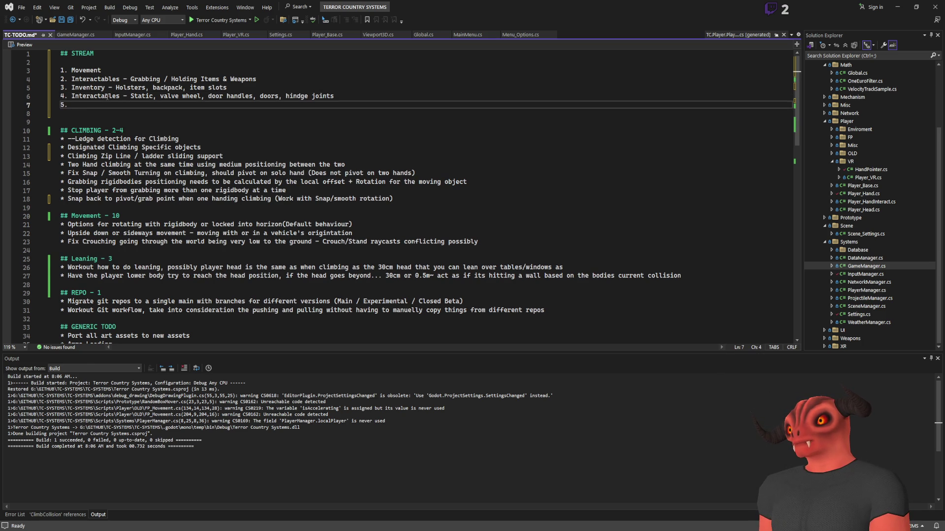
{"action": "type", "text": "Enemies"}
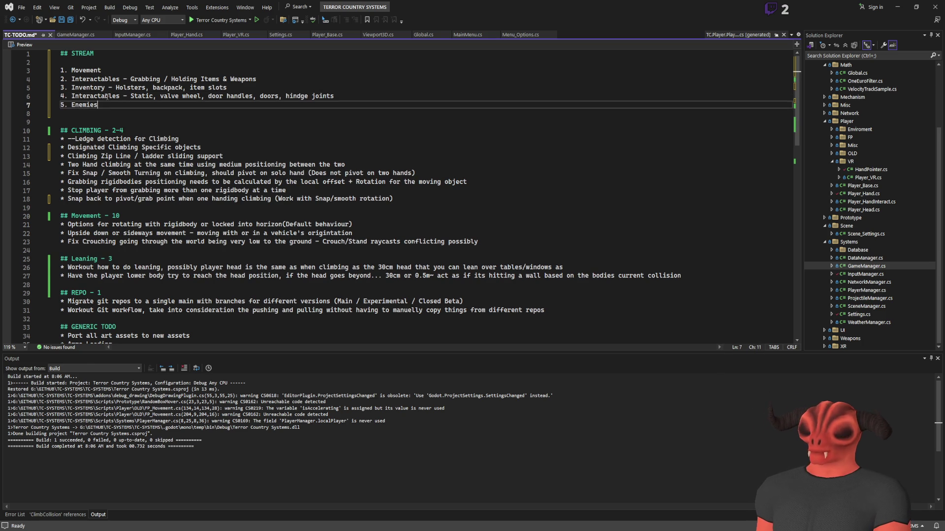
{"action": "type", "text": " - Basi"}
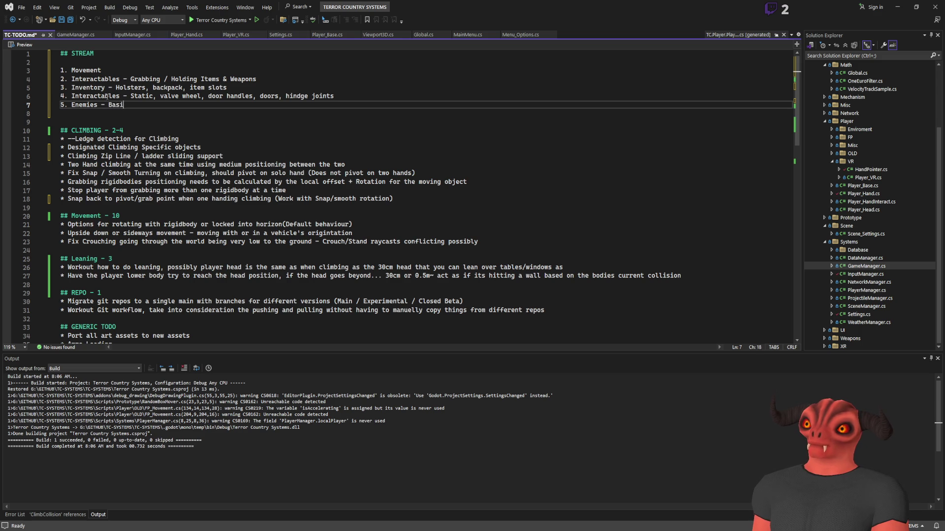
{"action": "type", "text": "c AI, combat"}
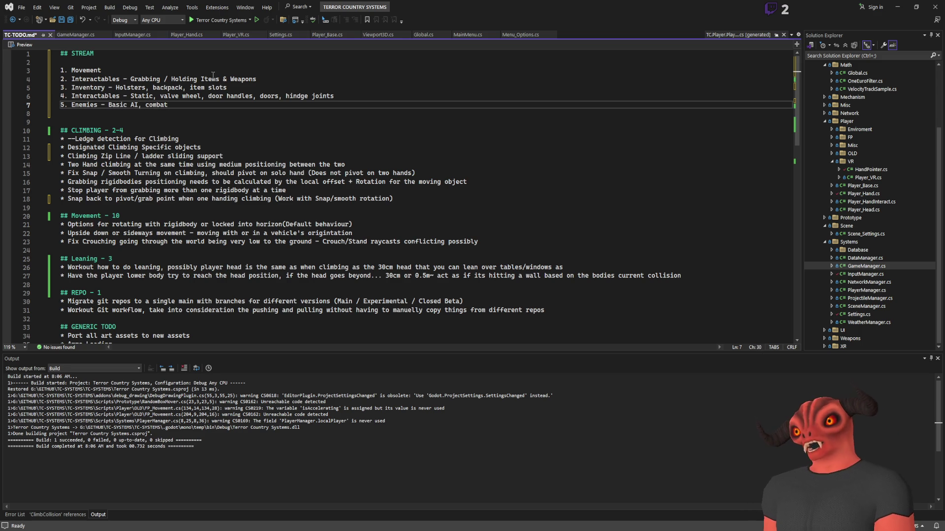
{"action": "mouse_move", "coordinate": [82, 72]}
{"action": "left_mouse_down"}
{"action": "mouse_move", "coordinate": [279, 86]}
{"action": "mouse_move", "coordinate": [68, 72]}
{"action": "mouse_move", "coordinate": [69, 82]}
{"action": "mouse_move", "coordinate": [248, 88]}
{"action": "left_mouse_up"}
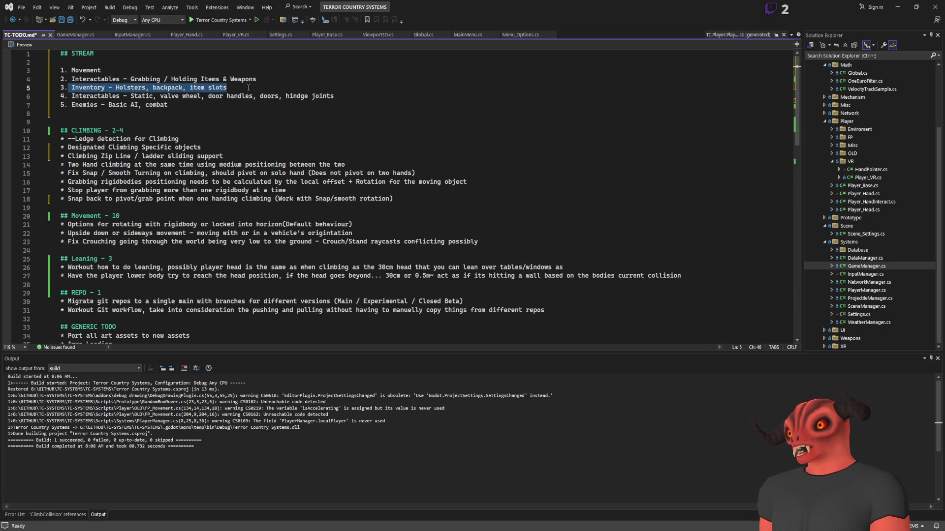
{"action": "mouse_move", "coordinate": [335, 96]}
{"action": "left_mouse_down"}
{"action": "mouse_move", "coordinate": [169, 105]}
{"action": "mouse_move", "coordinate": [352, 88]}
{"action": "left_mouse_up"}
{"action": "key", "text": "ctrl+x"}
{"action": "left_click", "coordinate": [241, 95]}
{"action": "key", "text": "ctrl+v"}
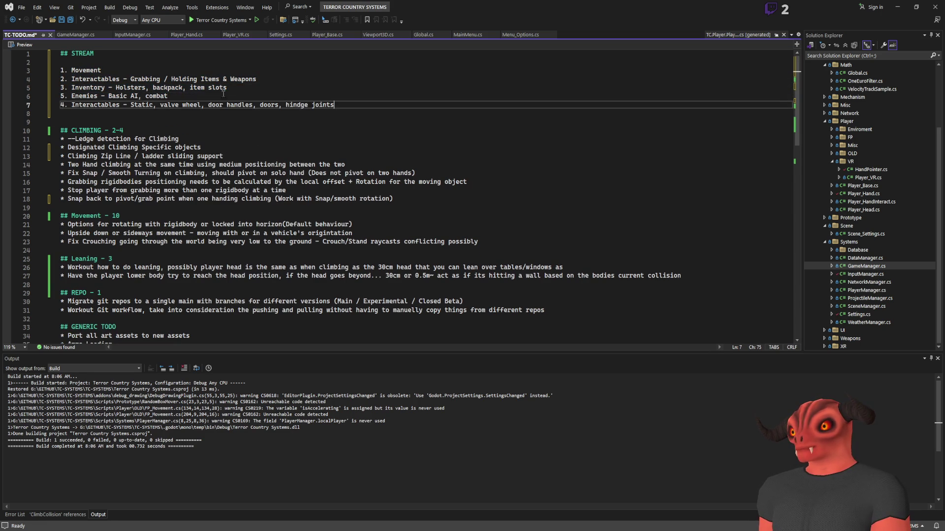
{"action": "key", "text": "Home"}
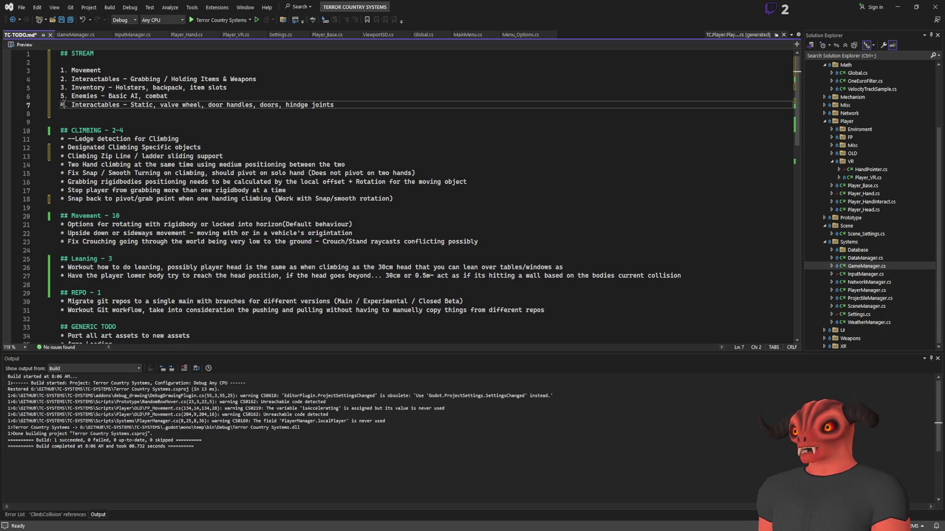
{"action": "type", "text": "7"}
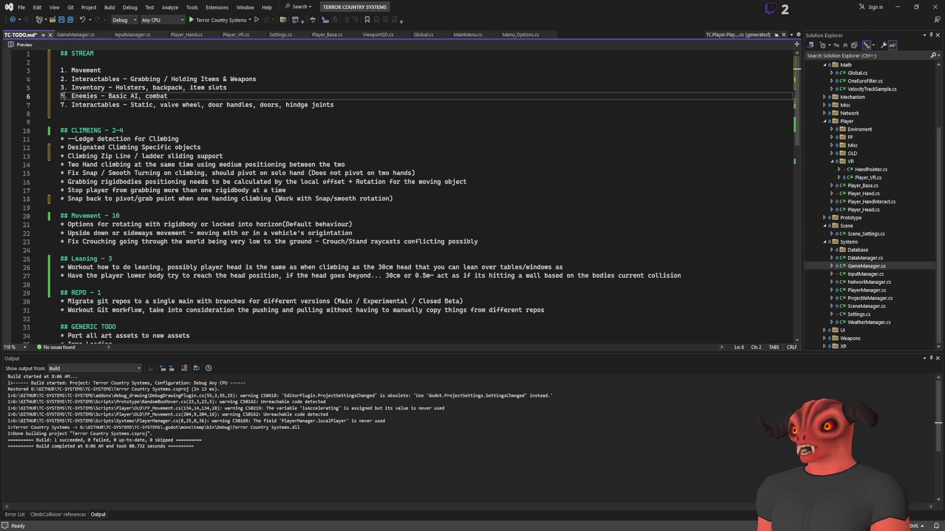
Below Inventory, insert '4. Weapons - Firing a Gun, loading ammo, magazines, weapon construction?' and save
{"action": "left_click", "coordinate": [268, 88]}
{"action": "key", "text": "Return"}
{"action": "type", "text": "4."}
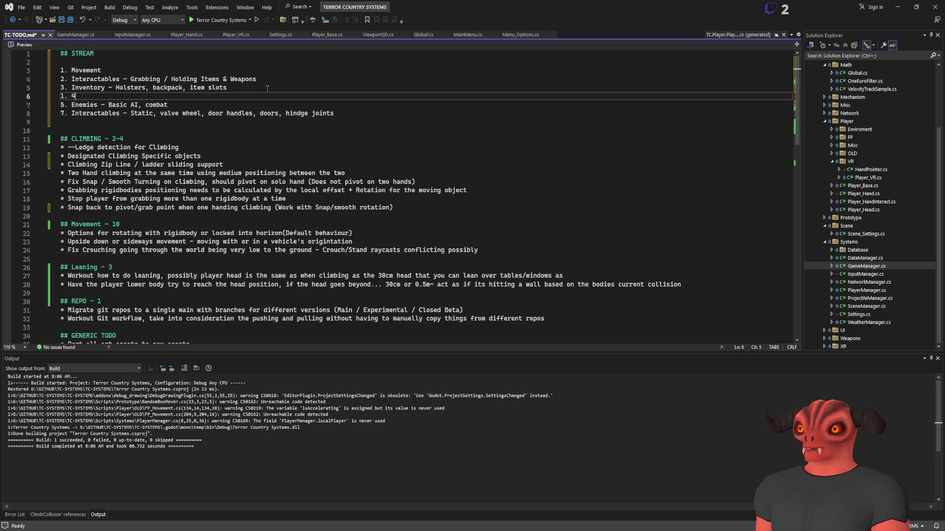
{"action": "key", "text": "BackSpace"}
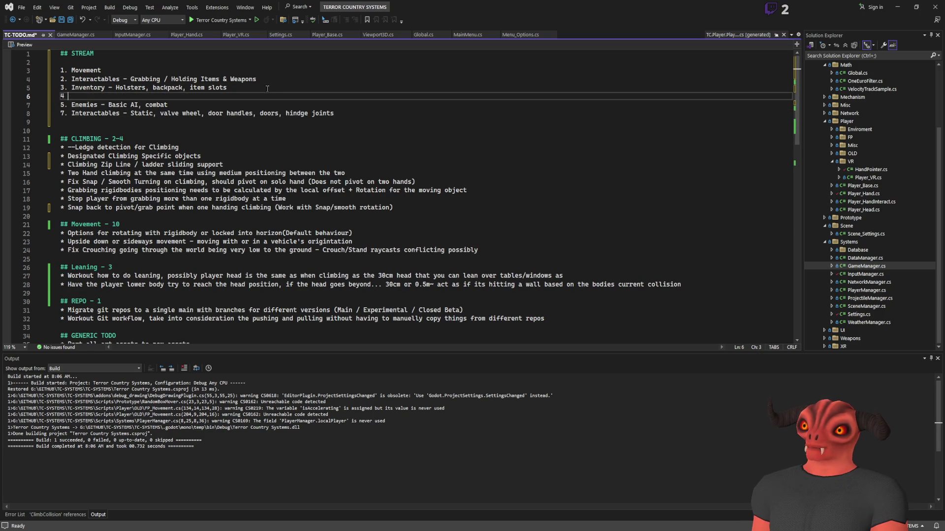
{"action": "type", "text": ". Weapon"}
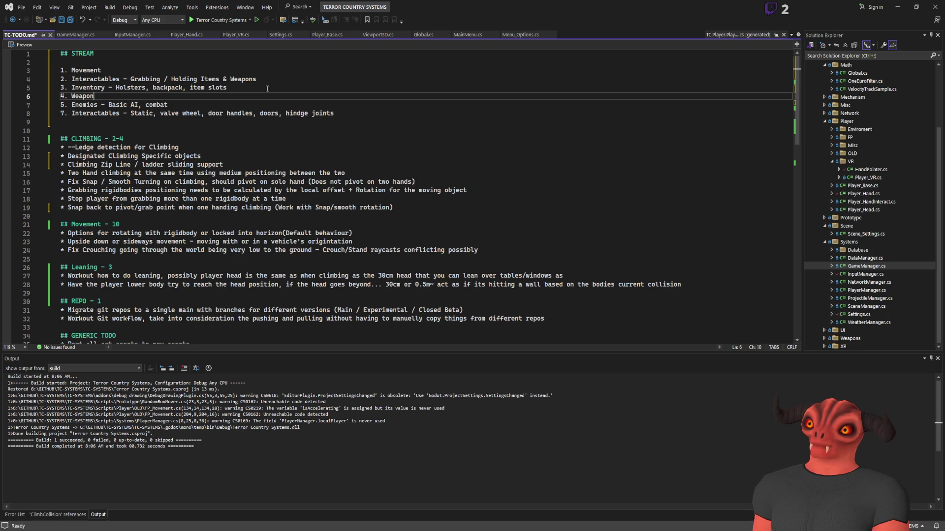
{"action": "key", "text": "BackSpace"}
{"action": "type", "text": "s - "}
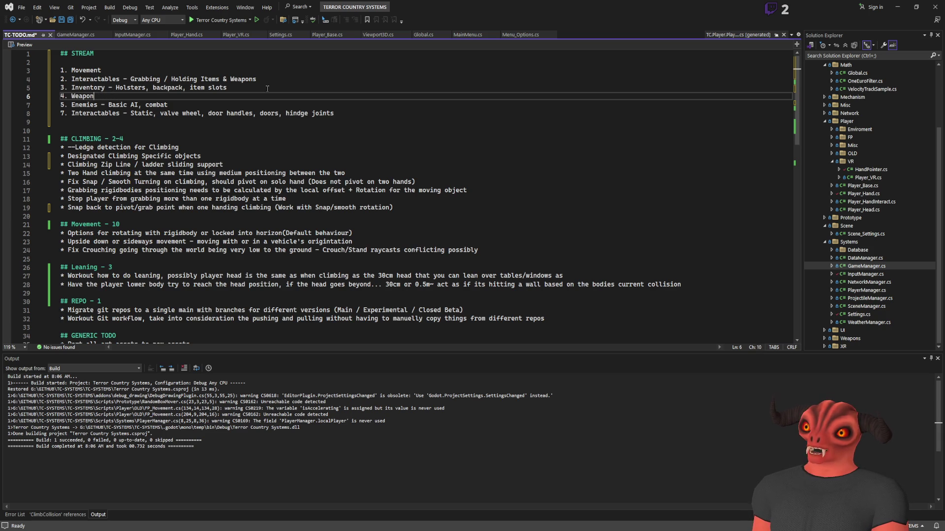
{"action": "type", "text": "F"}
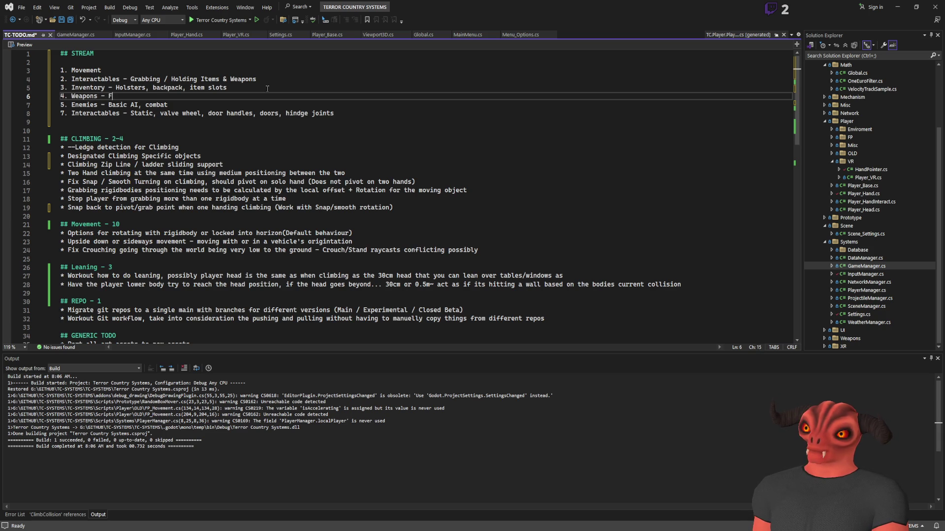
{"action": "type", "text": "iring a Gun, "}
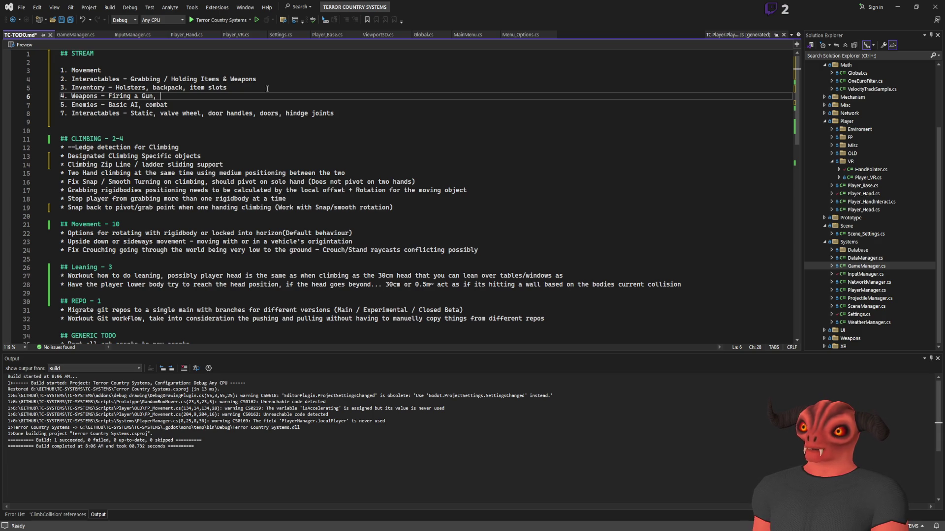
{"action": "type", "text": "loading ammo, "}
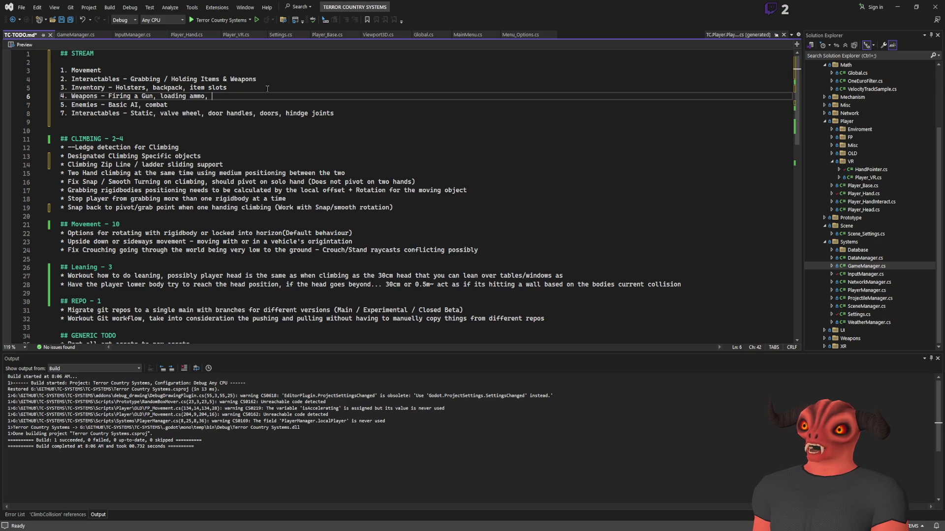
{"action": "type", "text": "magazines, "}
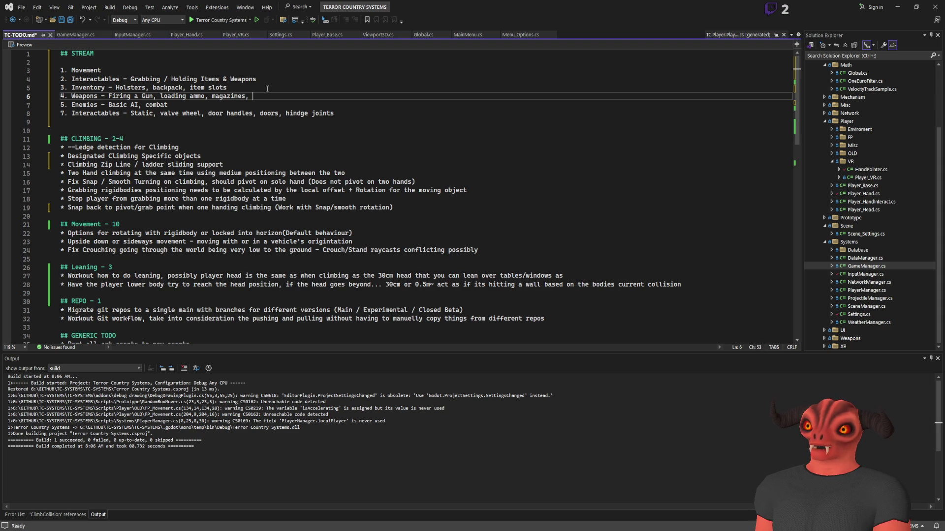
{"action": "type", "text": "weapo"}
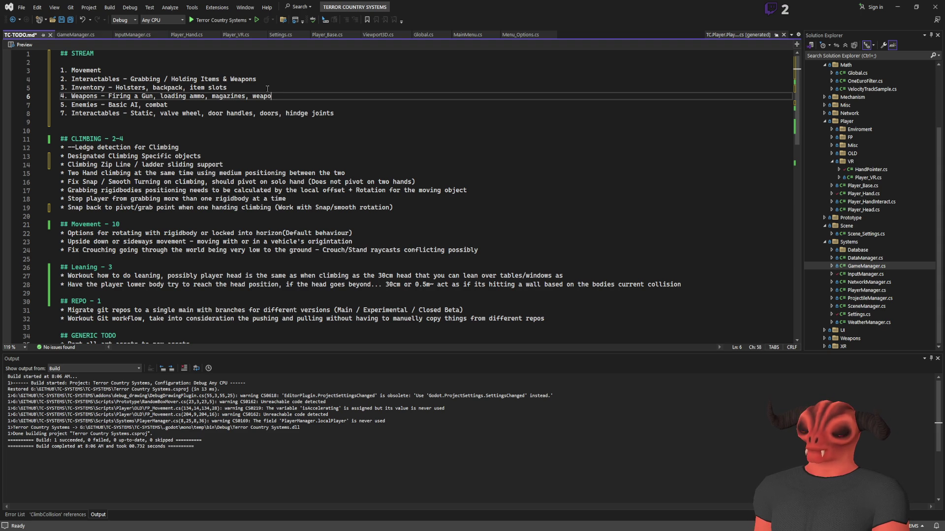
{"action": "type", "text": "n construction?"}
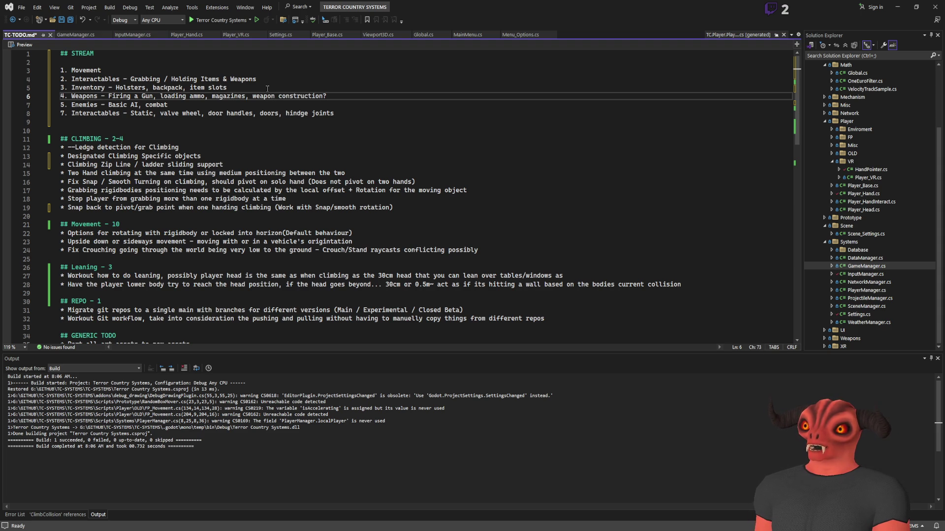
{"action": "key", "text": "ctrl+s"}
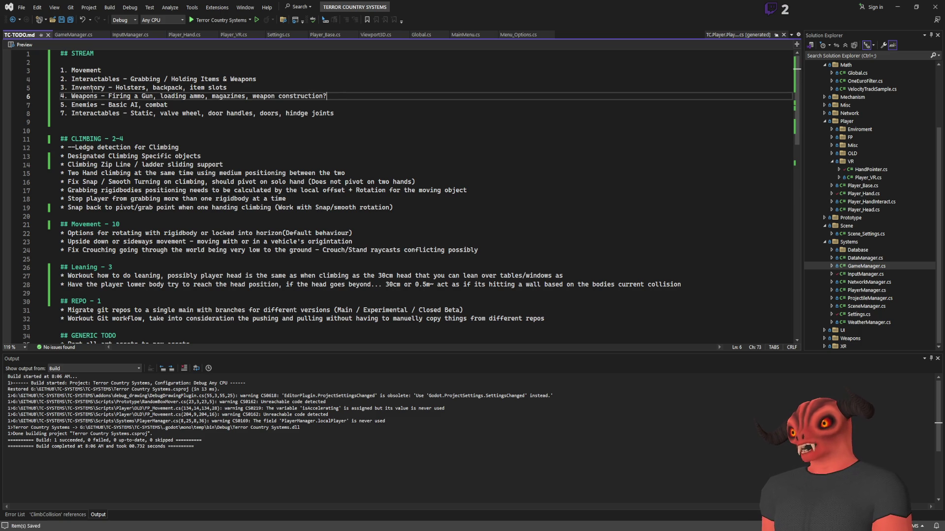
{"action": "left_click_drag", "start_coordinate": [71, 80], "coordinate": [295, 81]}
{"action": "left_click_drag", "start_coordinate": [98, 80], "coordinate": [301, 83]}
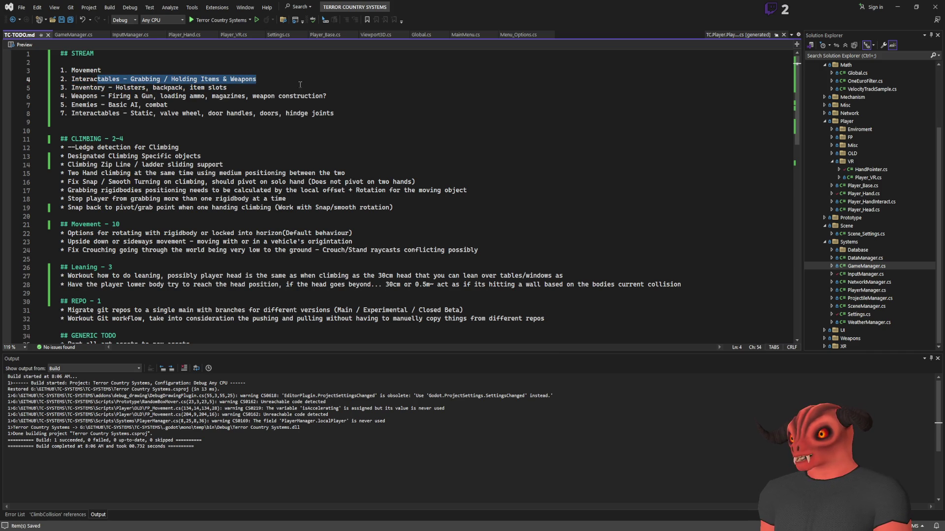
{"action": "left_click_drag", "start_coordinate": [94, 88], "coordinate": [123, 88]}
{"action": "left_click", "coordinate": [268, 88]}
{"action": "mouse_move", "coordinate": [269, 88]}
{"action": "left_mouse_down"}
{"action": "mouse_move", "coordinate": [64, 79]}
{"action": "mouse_move", "coordinate": [61, 88]}
{"action": "left_mouse_up"}
{"action": "left_click", "coordinate": [296, 90]}
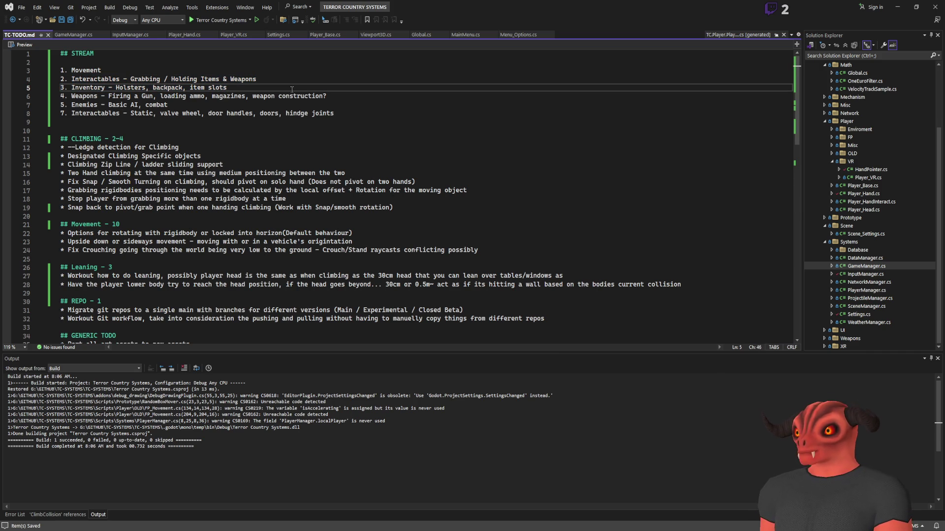
{"action": "mouse_move", "coordinate": [68, 97]}
{"action": "left_mouse_down"}
{"action": "mouse_move", "coordinate": [170, 105]}
{"action": "mouse_move", "coordinate": [345, 97]}
{"action": "left_mouse_up"}
{"action": "left_click", "coordinate": [361, 95]}
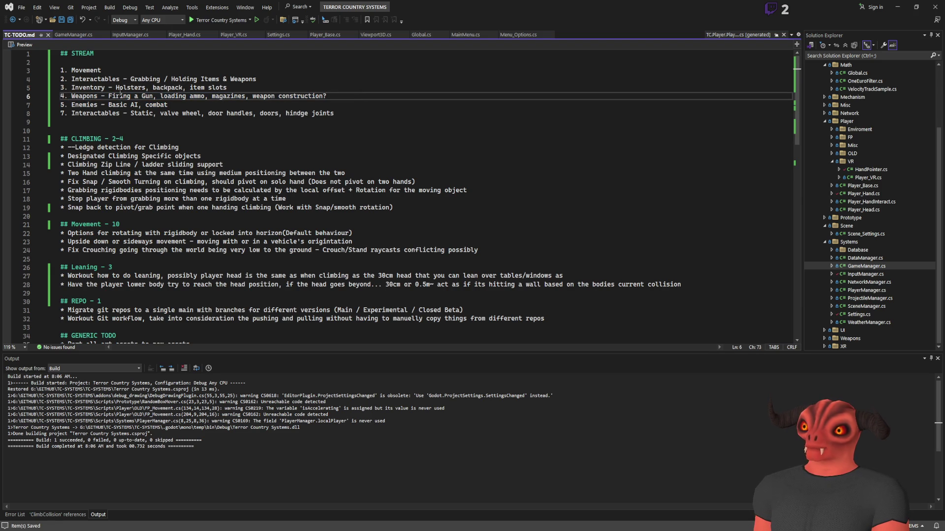
{"action": "left_click_drag", "start_coordinate": [109, 96], "coordinate": [151, 96]}
{"action": "left_click", "coordinate": [348, 98]}
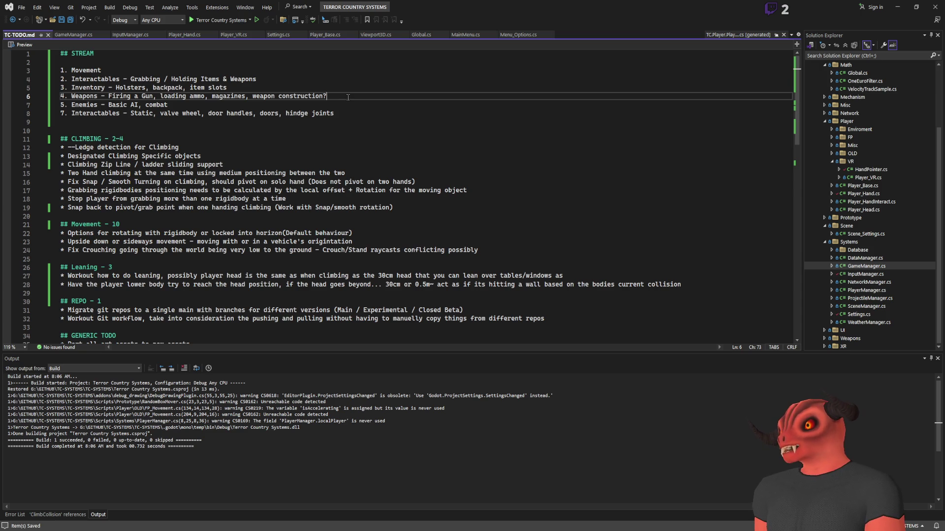
{"action": "key", "text": "alt+Tab"}
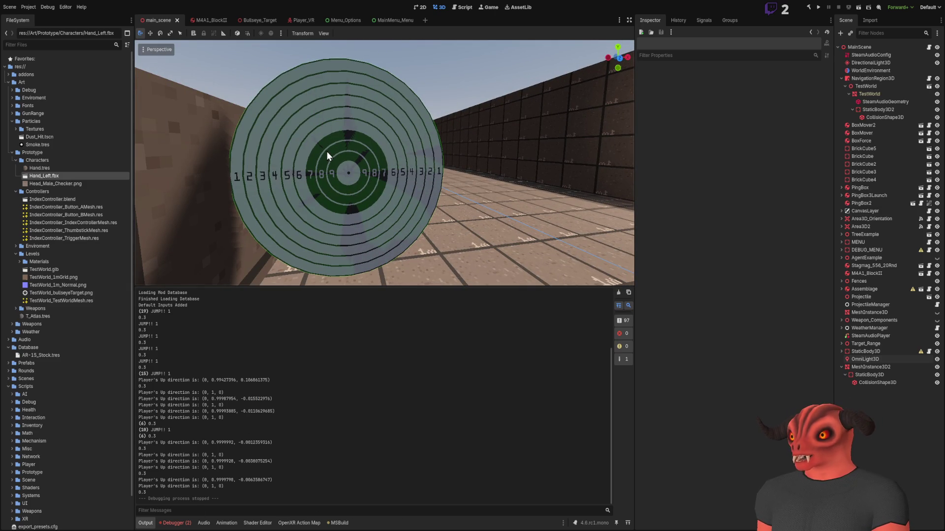
{"action": "key", "text": "alt+Tab"}
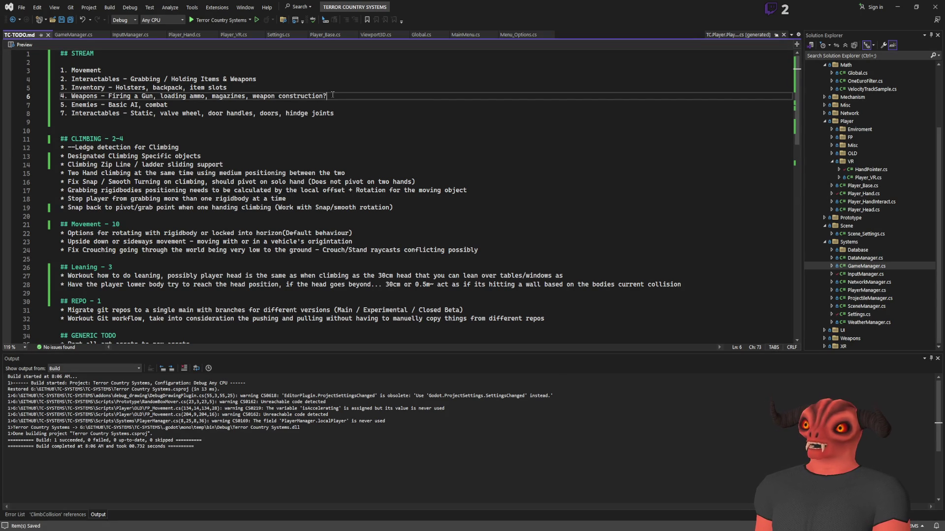
Replace 'weapon construction?' in the Weapons item with 'two handed supporting (recoil reduction)' and save
{"action": "left_click_drag", "start_coordinate": [329, 96], "coordinate": [256, 96]}
{"action": "key", "text": "BackSpace"}
{"action": "key", "text": "BackSpace"}
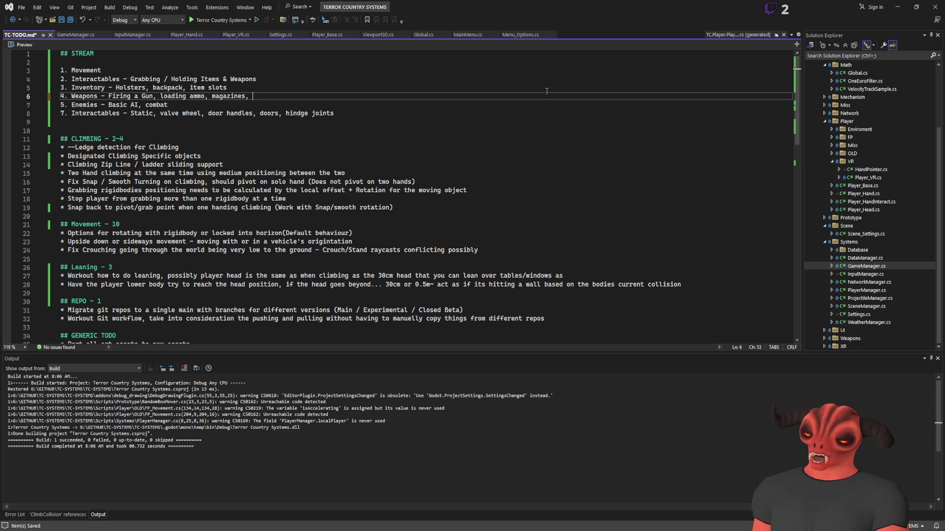
{"action": "type", "text": "two hande"}
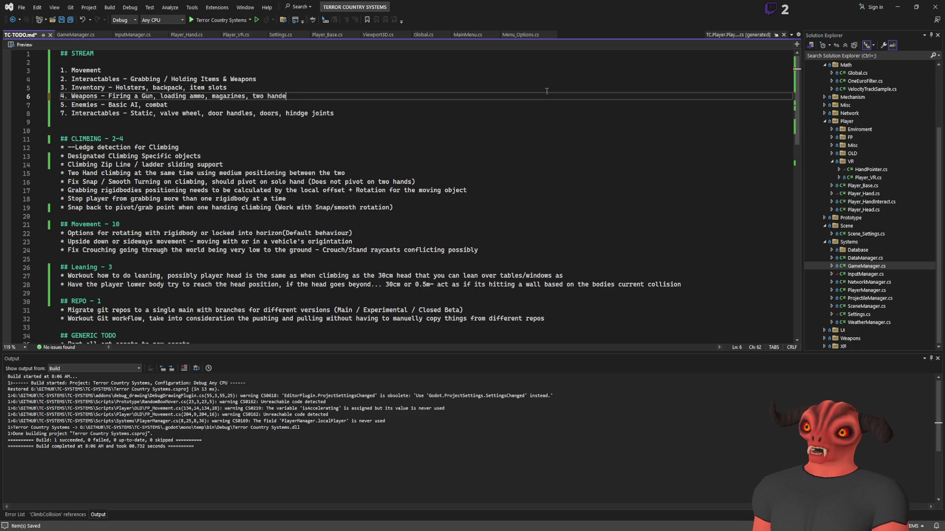
{"action": "type", "text": "d supporting"}
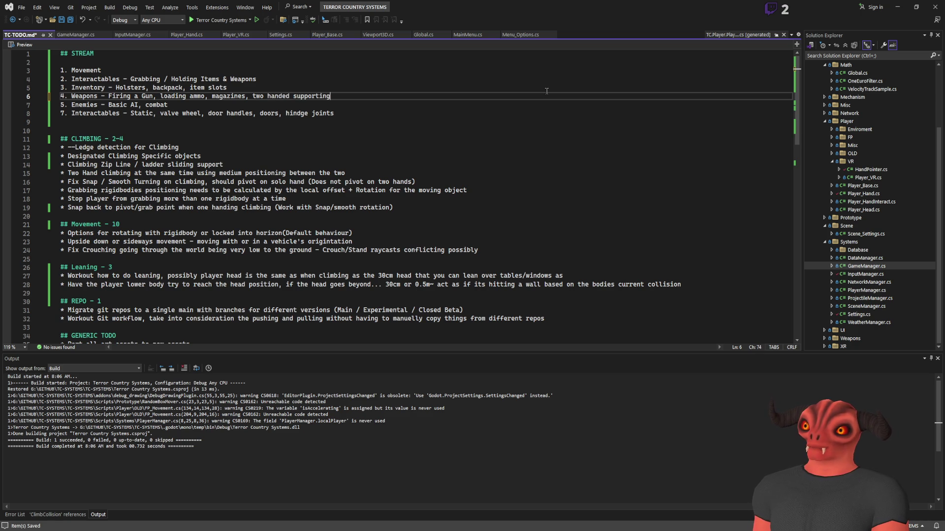
{"action": "type", "text": ", one hand su"}
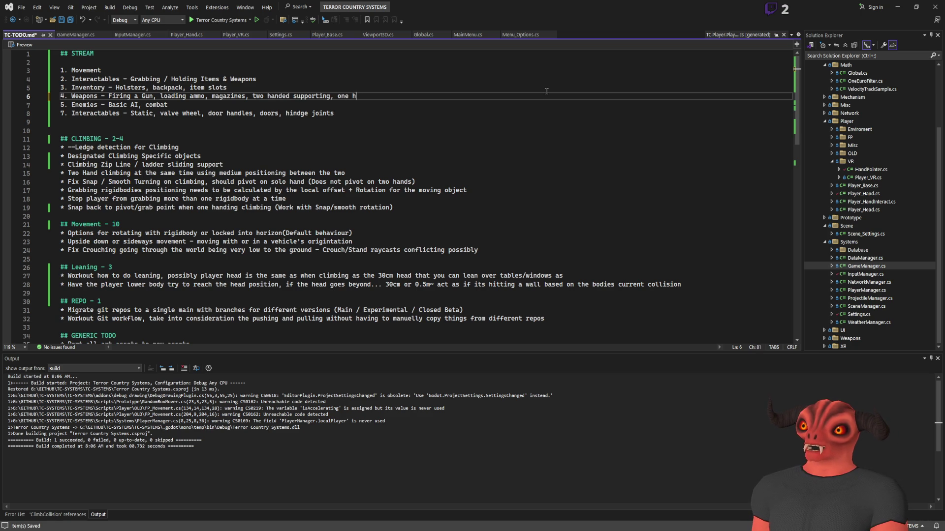
{"action": "key", "text": "BackSpace"}
{"action": "key", "text": "BackSpace"}
{"action": "key", "text": "BackSpace"}
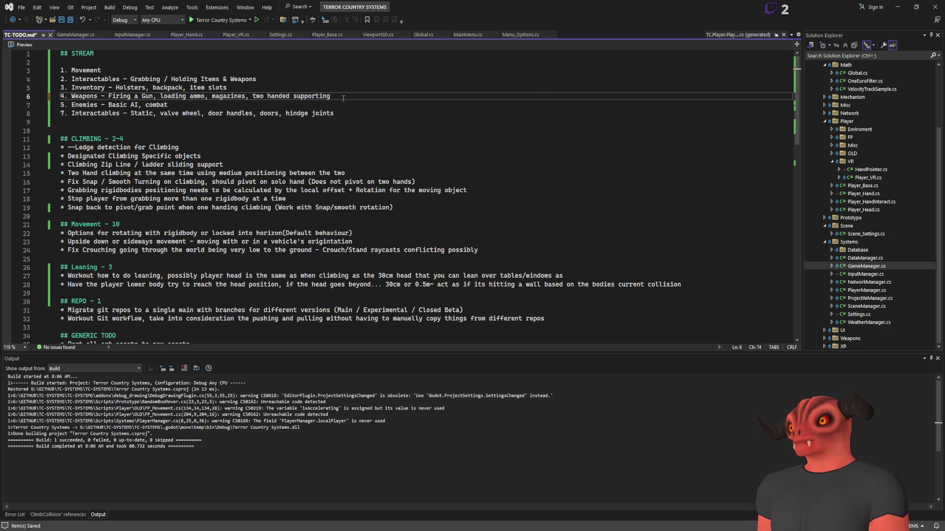
{"action": "type", "text": " (recoi"}
{"action": "type", "text": "l reduction"}
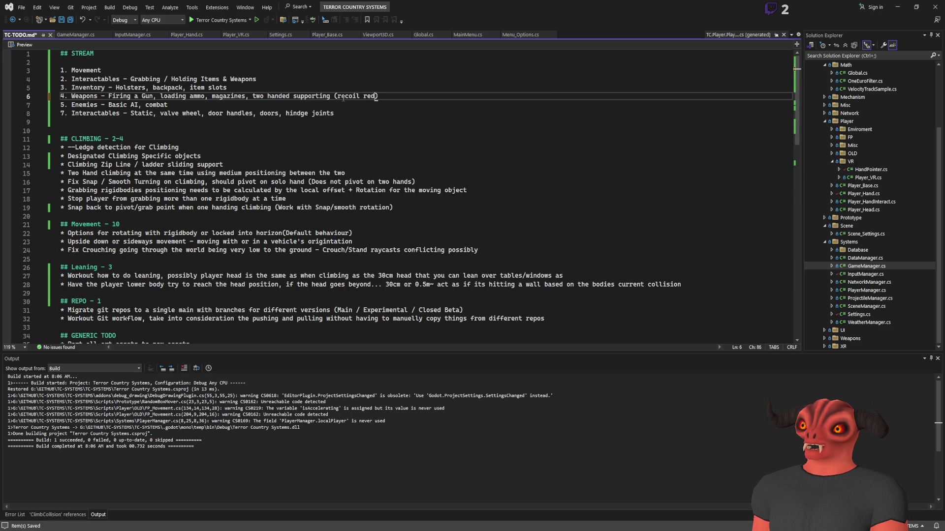
{"action": "type", "text": ")"}
{"action": "key", "text": "ctrl+s"}
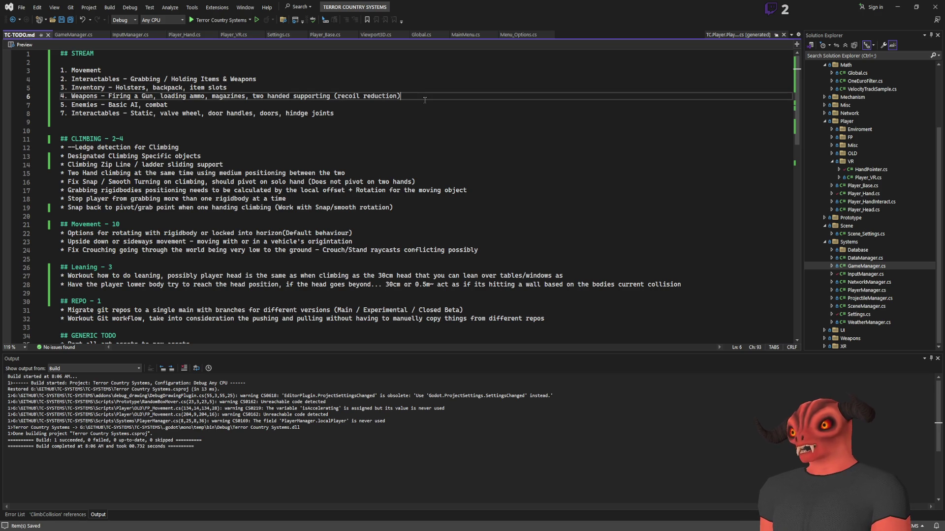
Append ', small game loop' to the Enemies item and add item '8. Map Generation', saving the file
{"action": "left_click", "coordinate": [194, 106]}
{"action": "type", "text": ", "}
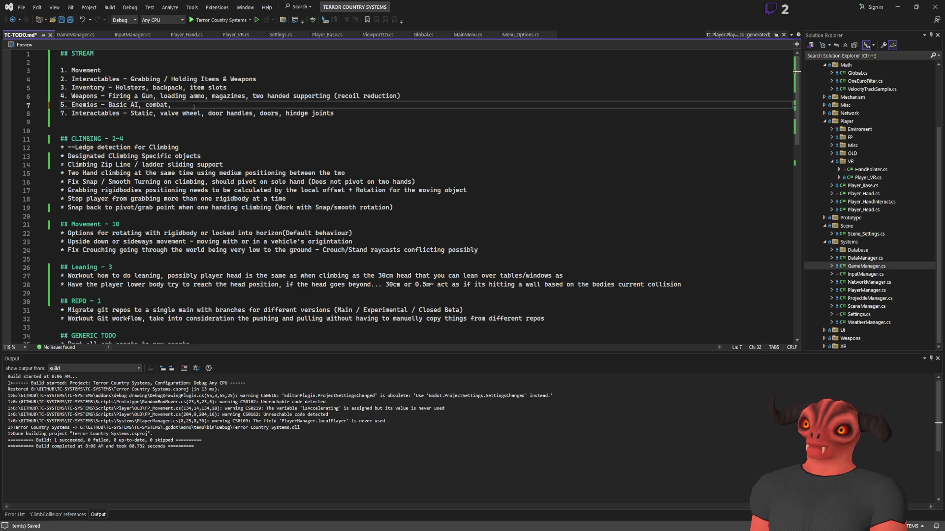
{"action": "type", "text": "small game loop"}
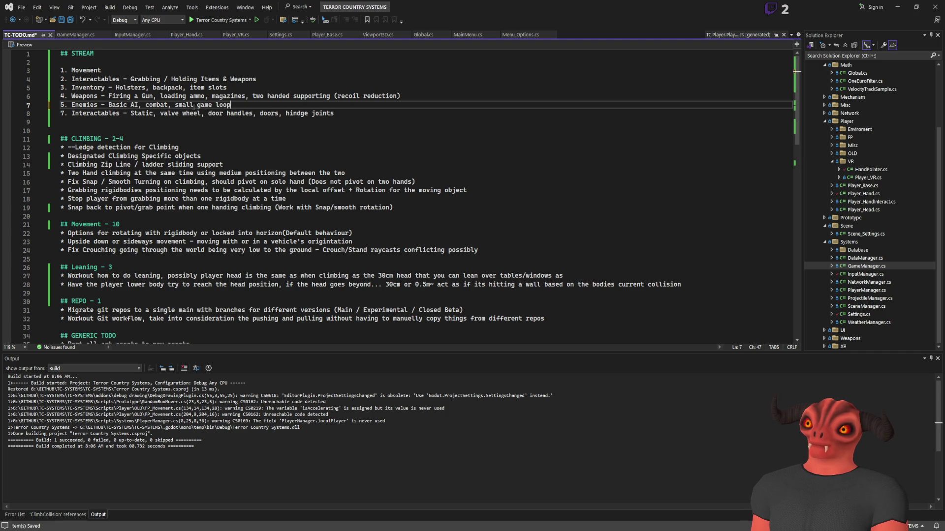
{"action": "mouse_move", "coordinate": [334, 113]}
{"action": "left_mouse_down"}
{"action": "mouse_move", "coordinate": [43, 108]}
{"action": "mouse_move", "coordinate": [41, 117]}
{"action": "left_mouse_up"}
{"action": "left_click", "coordinate": [384, 113]}
{"action": "key", "text": "Return"}
{"action": "type", "text": "1. "}
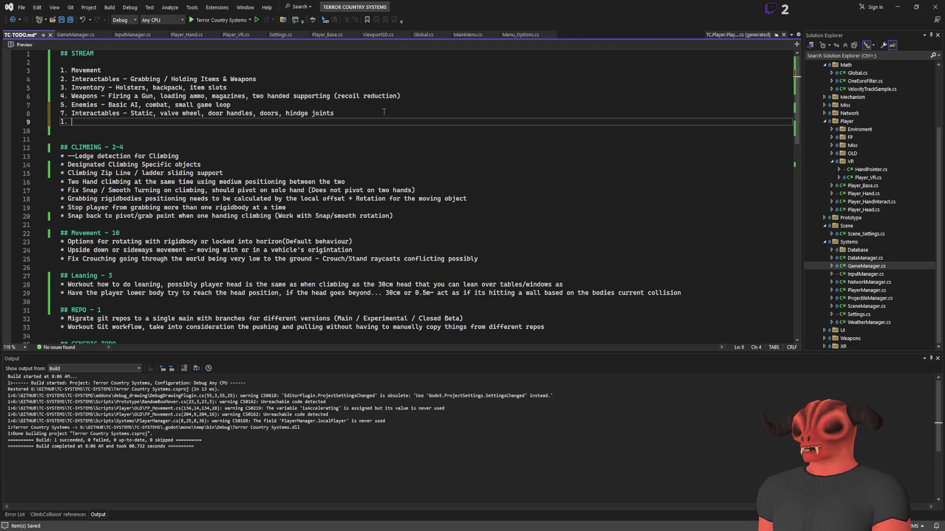
{"action": "type", "text": "8."}
{"action": "key", "text": "BackSpace"}
{"action": "key", "text": "BackSpace"}
{"action": "key", "text": "BackSpace"}
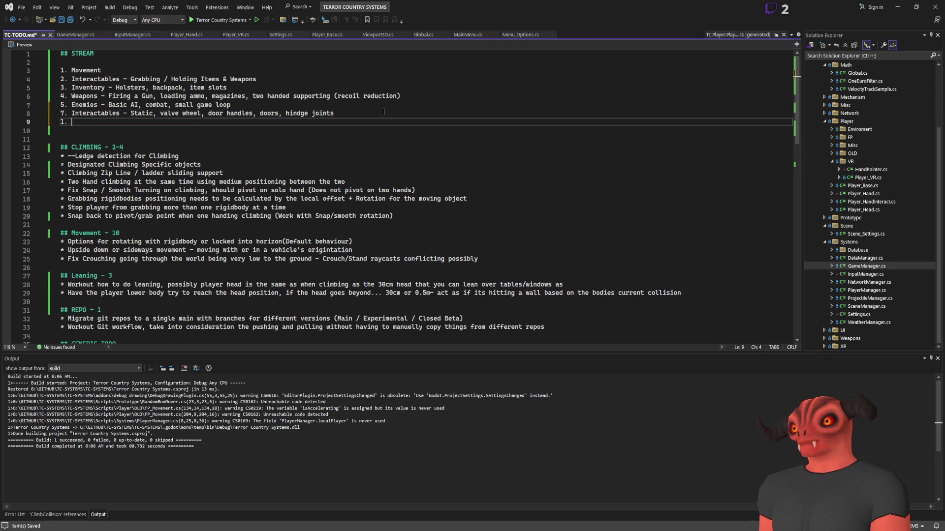
{"action": "type", "text": "8."}
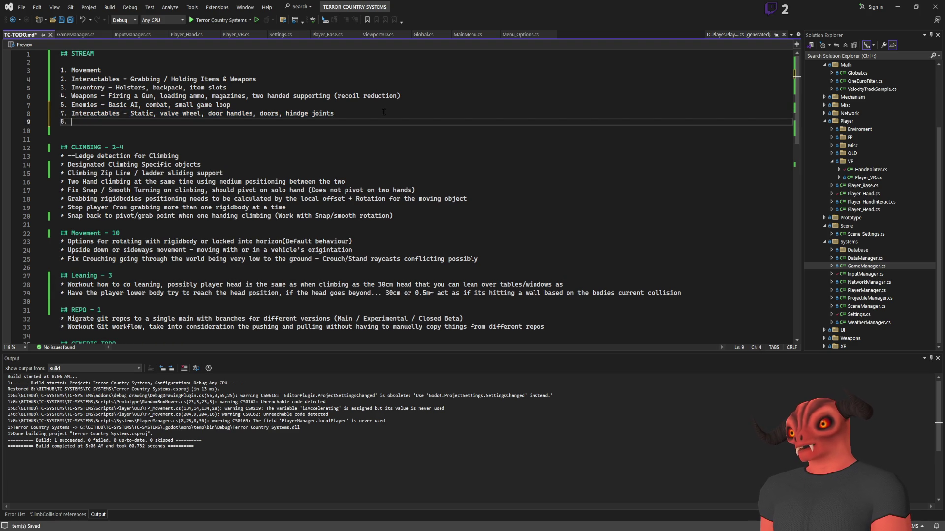
{"action": "key", "text": "ctrl+s"}
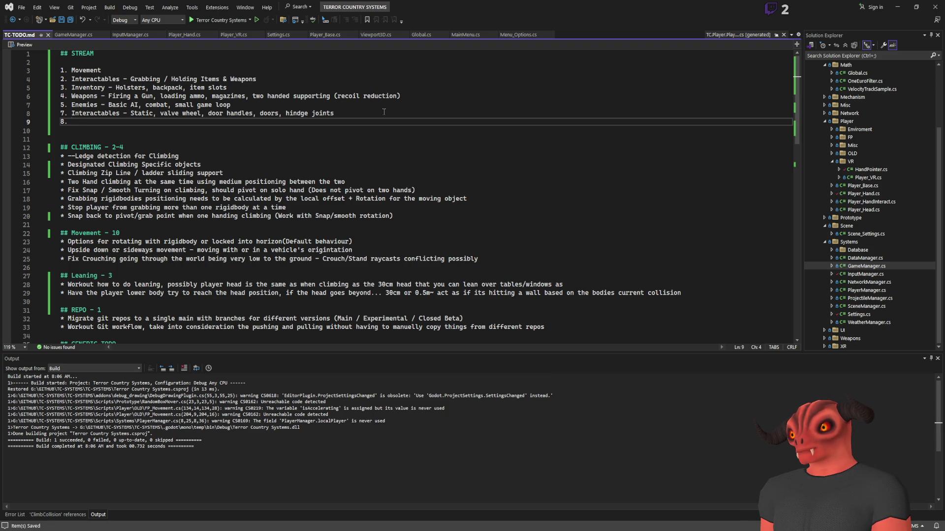
{"action": "type", "text": "Map Generation"}
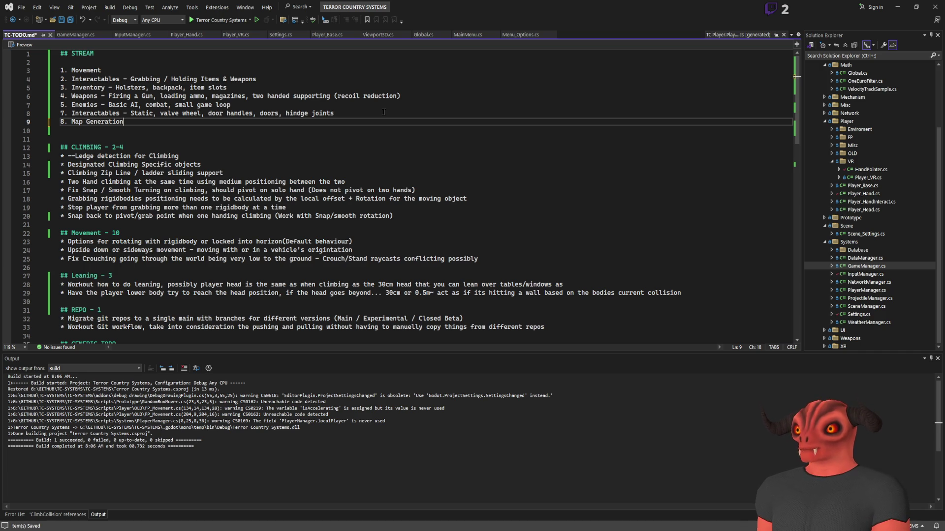
Open a blank line directly below the Enemies item
{"action": "mouse_move", "coordinate": [82, 105]}
{"action": "left_mouse_down"}
{"action": "mouse_move", "coordinate": [283, 96]}
{"action": "mouse_move", "coordinate": [304, 105]}
{"action": "left_mouse_up"}
{"action": "left_click", "coordinate": [305, 105]}
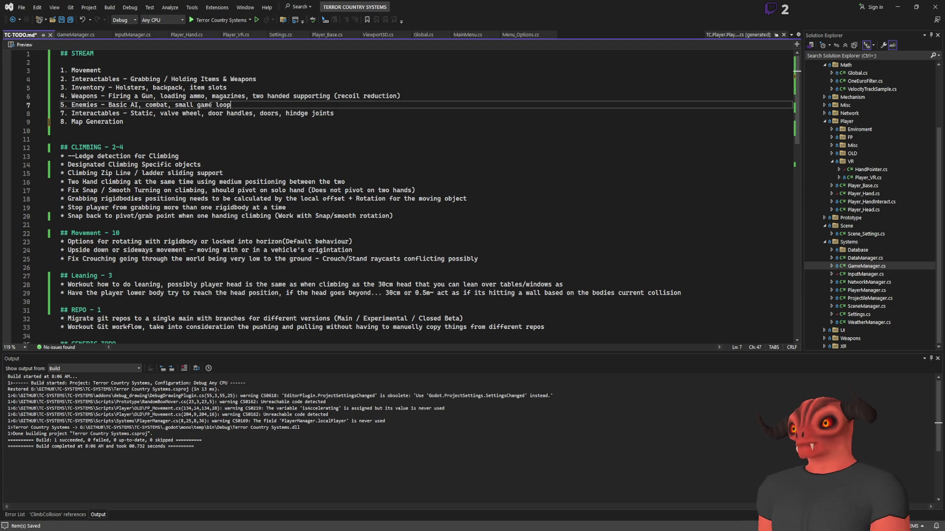
{"action": "key", "text": "Return"}
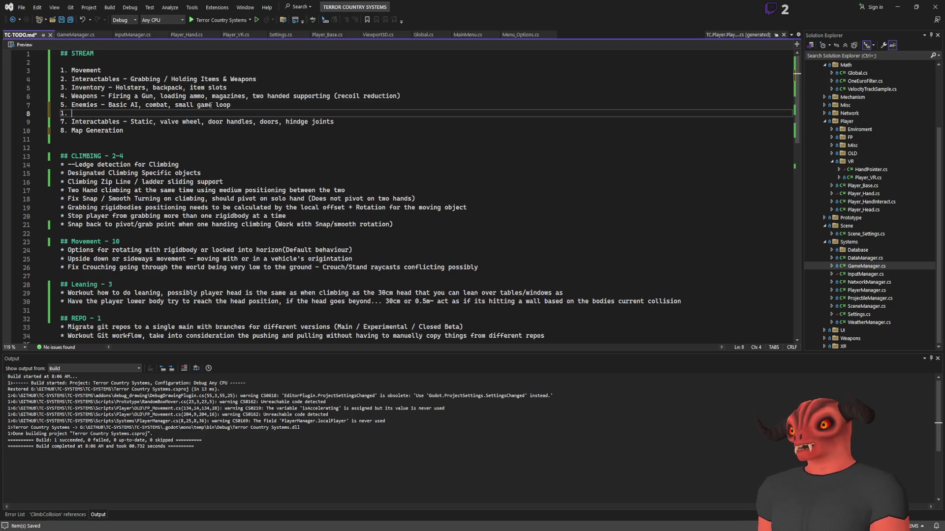
Add item 6, 'Health System - Player Health, object health, enemy health, healing, damaging'
{"action": "type", "text": "6"}
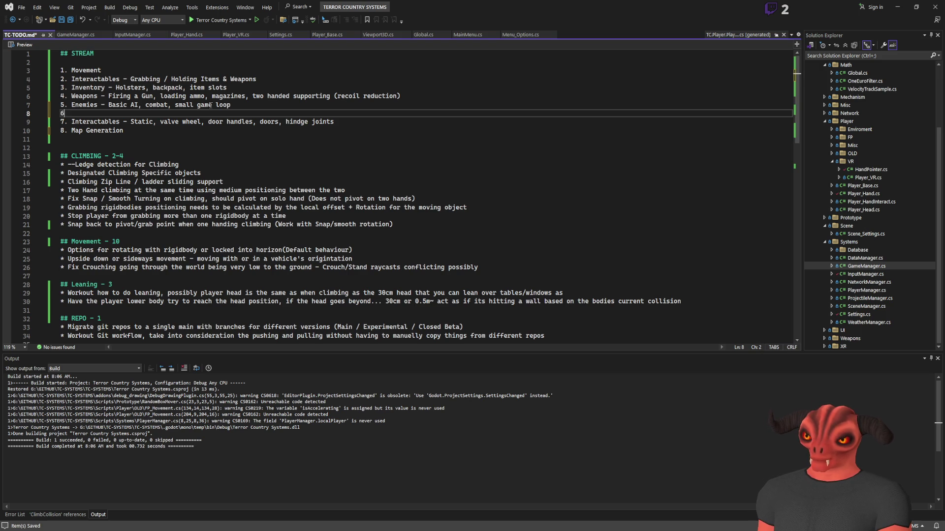
{"action": "type", "text": ". H"}
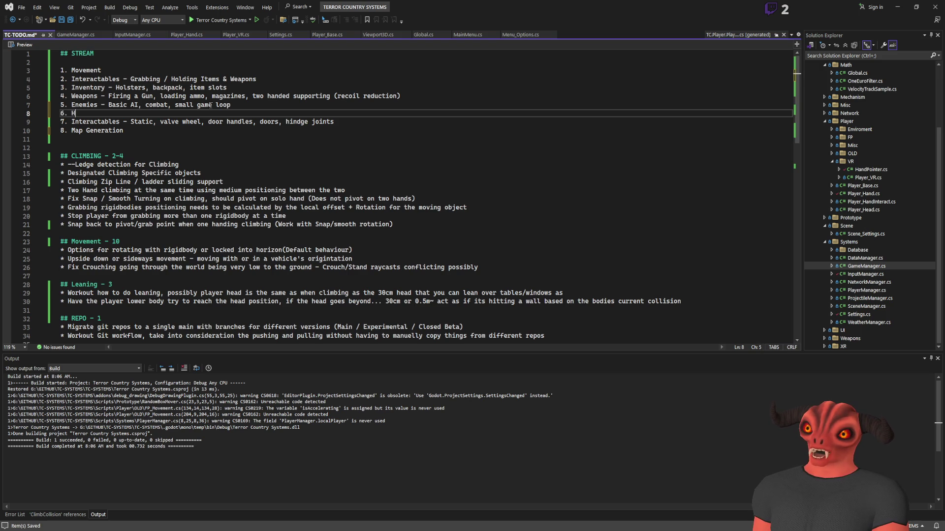
{"action": "type", "text": "ealth System -"}
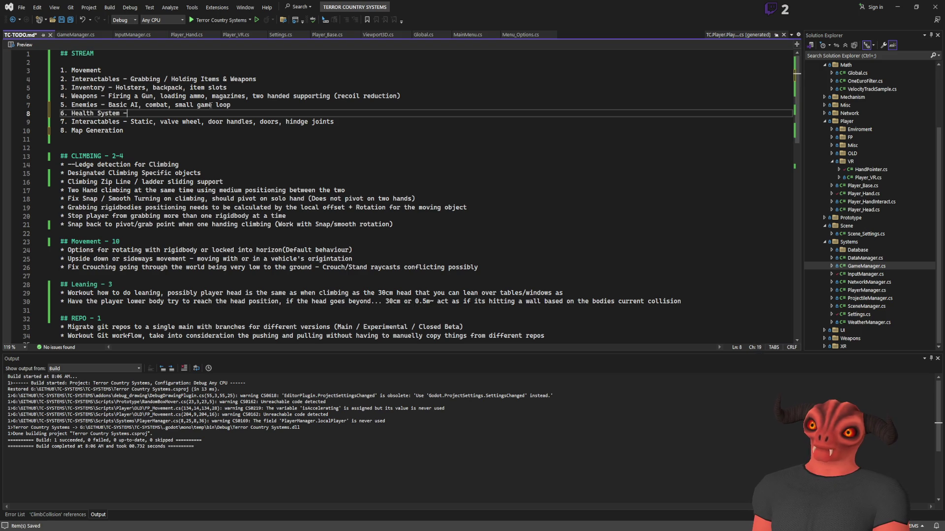
{"action": "type", "text": " Player Health, "}
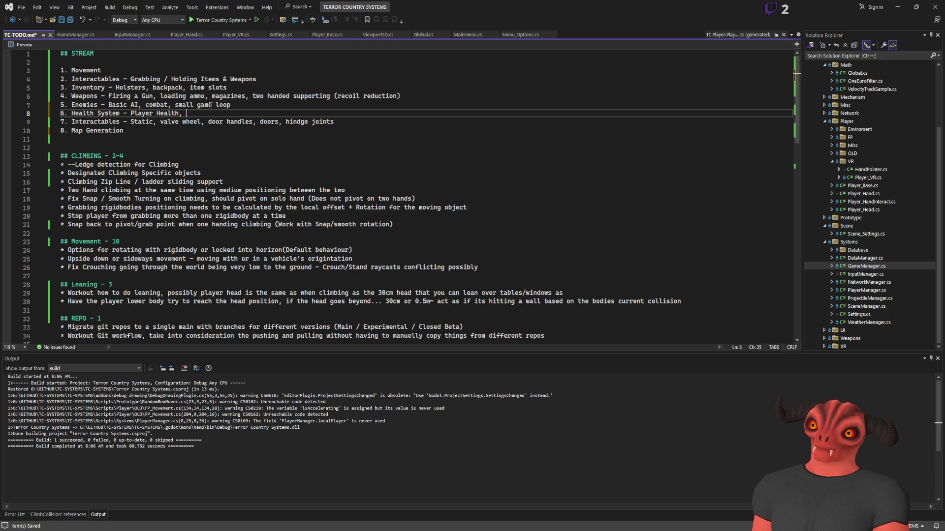
{"action": "type", "text": "object health,"}
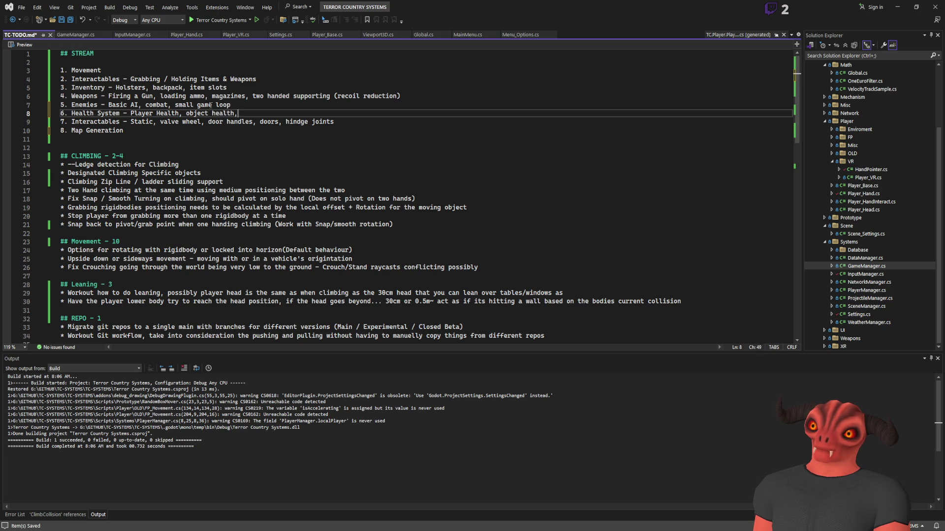
{"action": "type", "text": " enemy health, "}
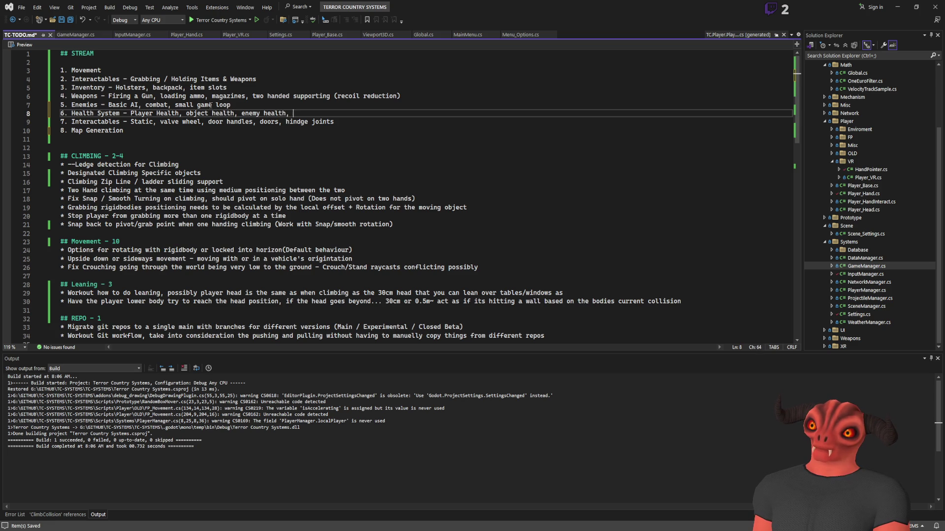
{"action": "type", "text": "healing"}
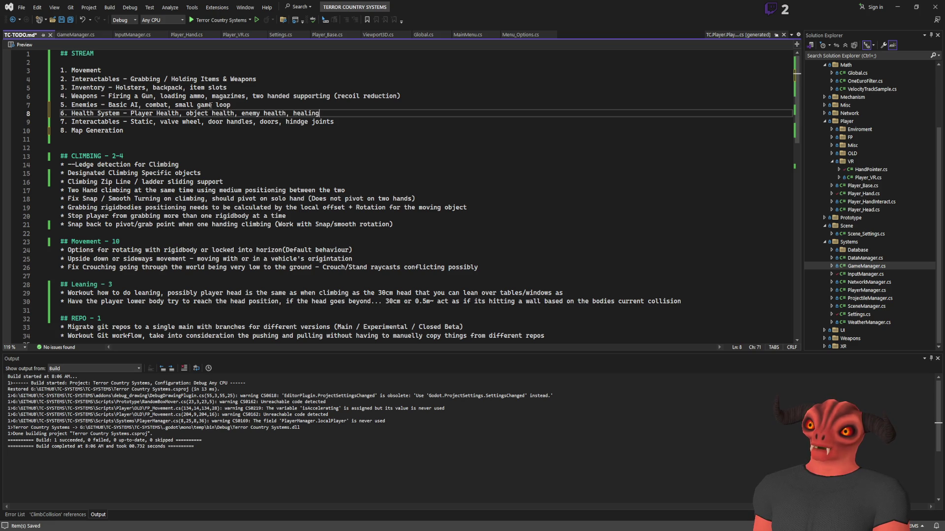
{"action": "type", "text": ", damaging"}
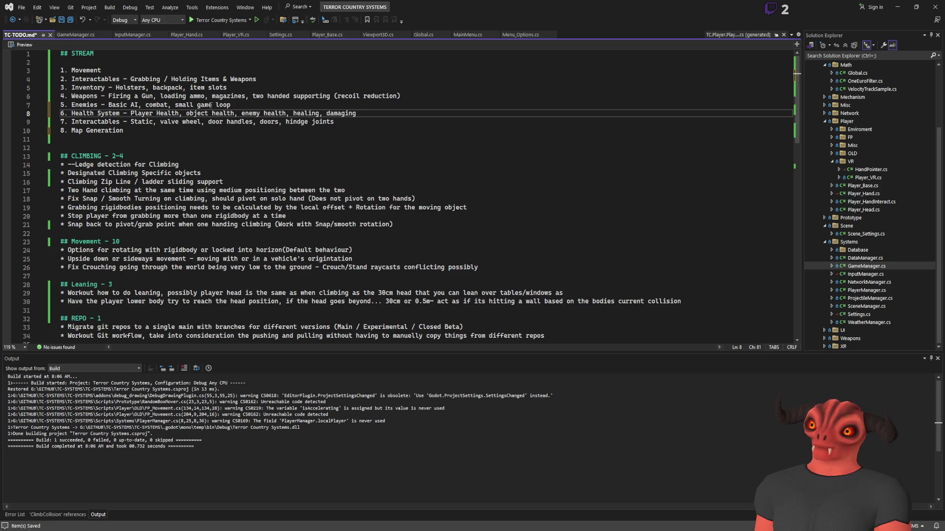
{"action": "left_click_drag", "start_coordinate": [68, 114], "coordinate": [467, 107]}
{"action": "left_click", "coordinate": [467, 111]}
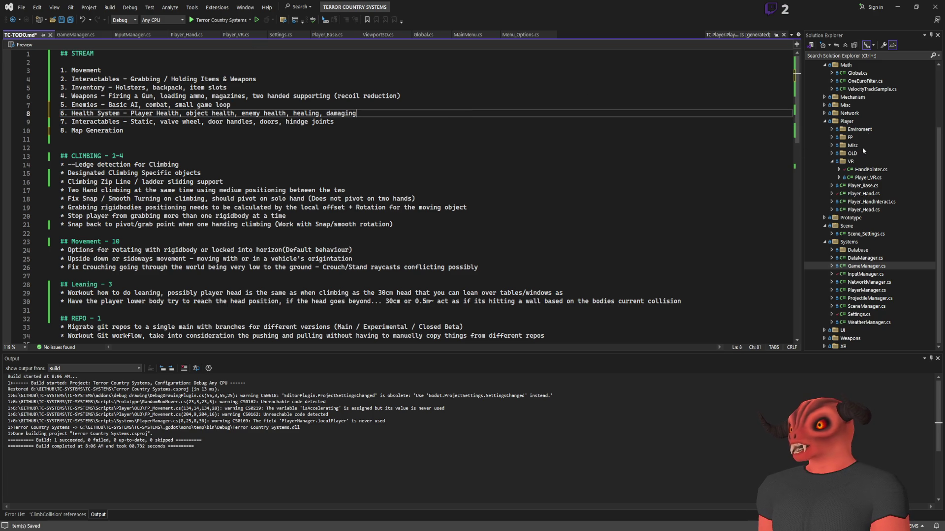
Browse the Solution Explorer scripts and collapse the Math, Player, Scene, Systems and Weapons folders
{"action": "scroll", "coordinate": [867, 148], "scroll_direction": "down", "scroll_amount": 1}
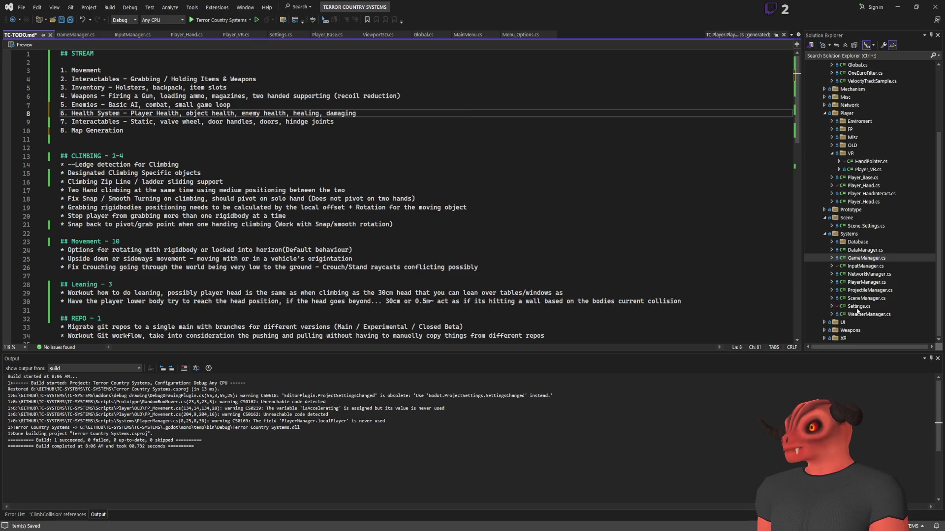
{"action": "left_click", "coordinate": [825, 331]}
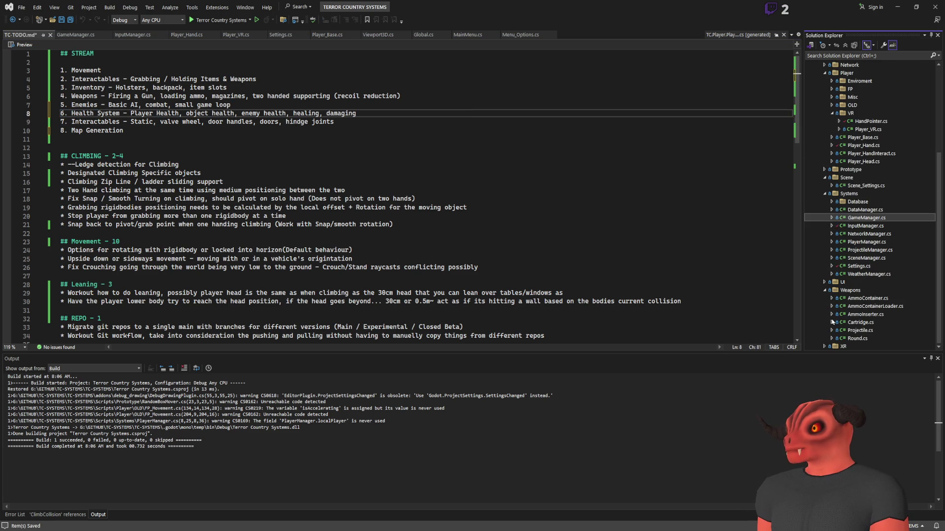
{"action": "scroll", "coordinate": [825, 280], "scroll_direction": "up", "scroll_amount": 5}
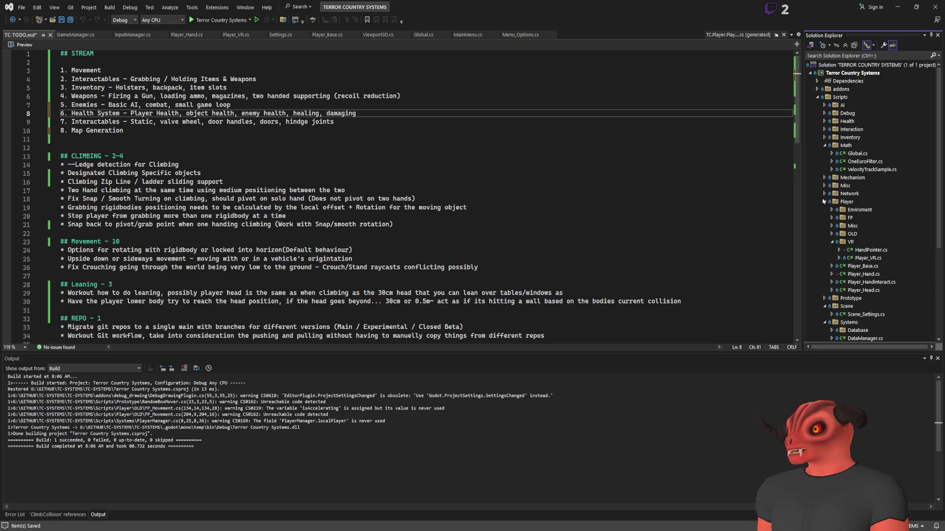
{"action": "scroll", "coordinate": [822, 222], "scroll_direction": "down", "scroll_amount": 5}
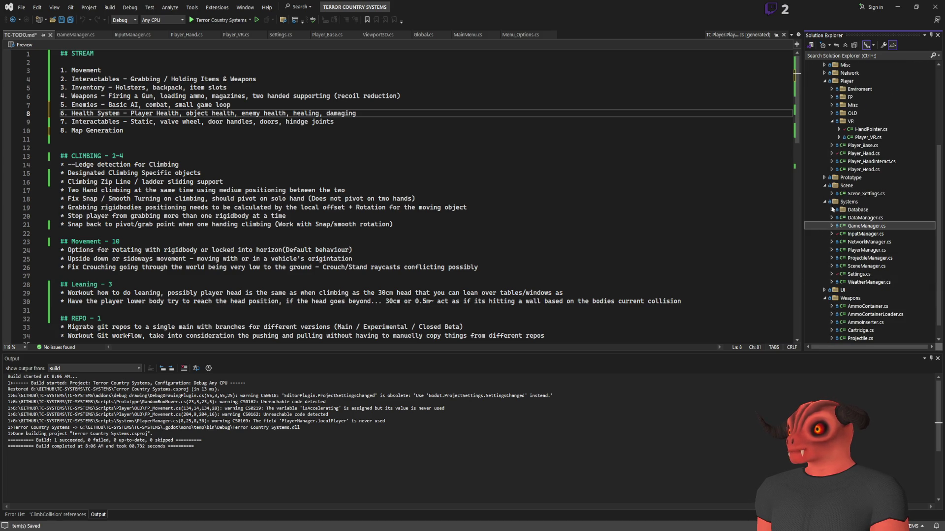
{"action": "scroll", "coordinate": [827, 180], "scroll_direction": "up", "scroll_amount": 5}
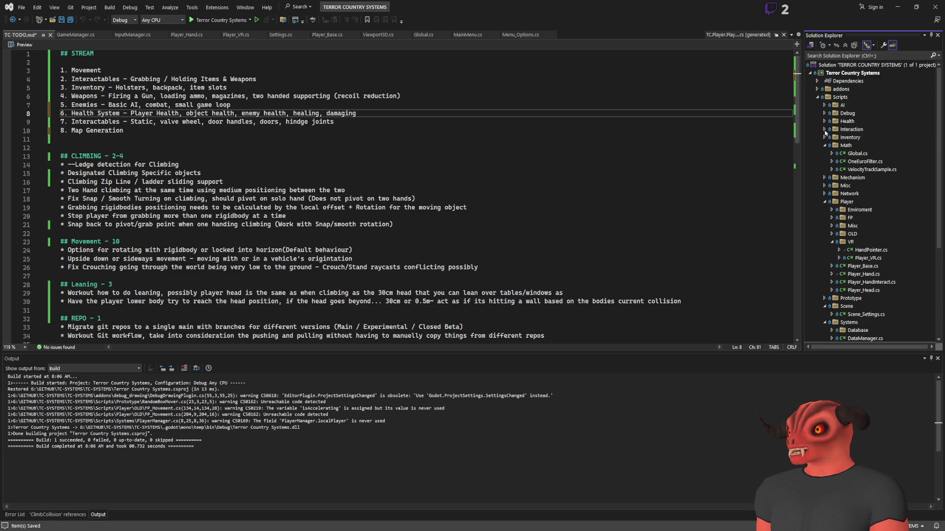
{"action": "left_click", "coordinate": [824, 146]}
{"action": "left_click", "coordinate": [824, 178]}
{"action": "left_click", "coordinate": [824, 193]}
{"action": "left_click", "coordinate": [824, 202]}
{"action": "left_click", "coordinate": [825, 218]}
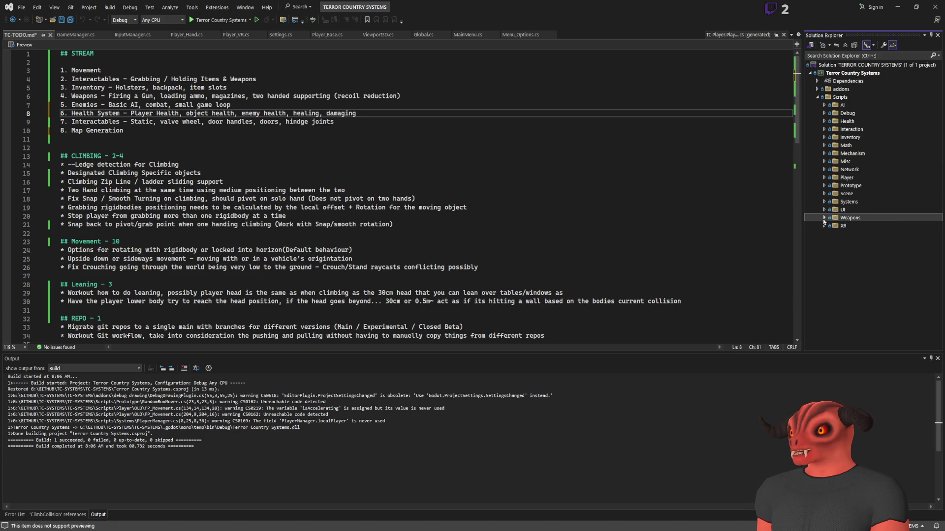
Expand the Health folder, open Bullseye_Target.cs and select the IDamageable interface name
{"action": "left_click", "coordinate": [824, 129]}
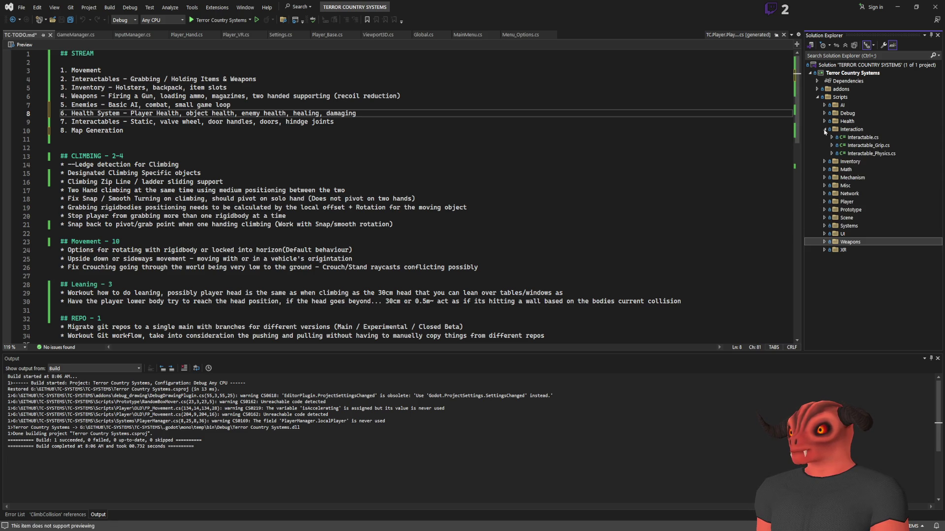
{"action": "left_click", "coordinate": [824, 130]}
{"action": "left_click", "coordinate": [824, 122]}
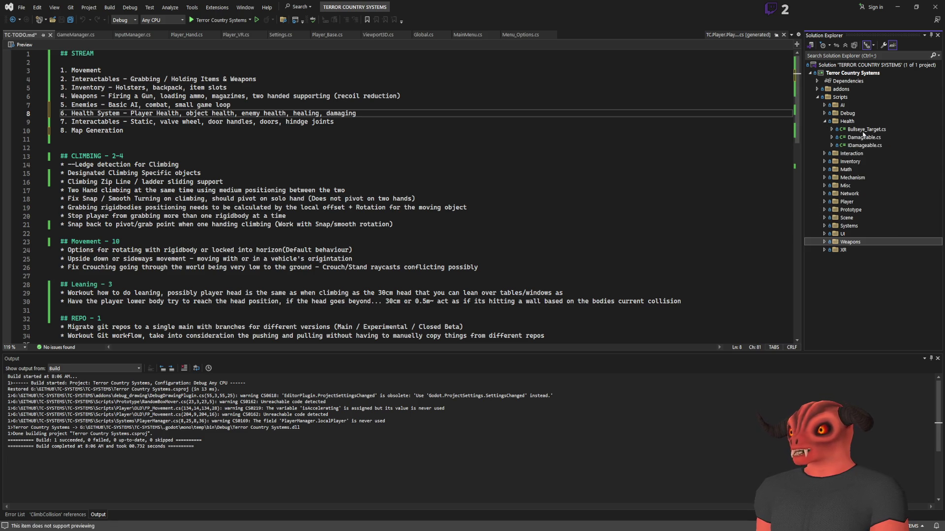
{"action": "double_click", "coordinate": [865, 130]}
{"action": "double_click", "coordinate": [274, 103]}
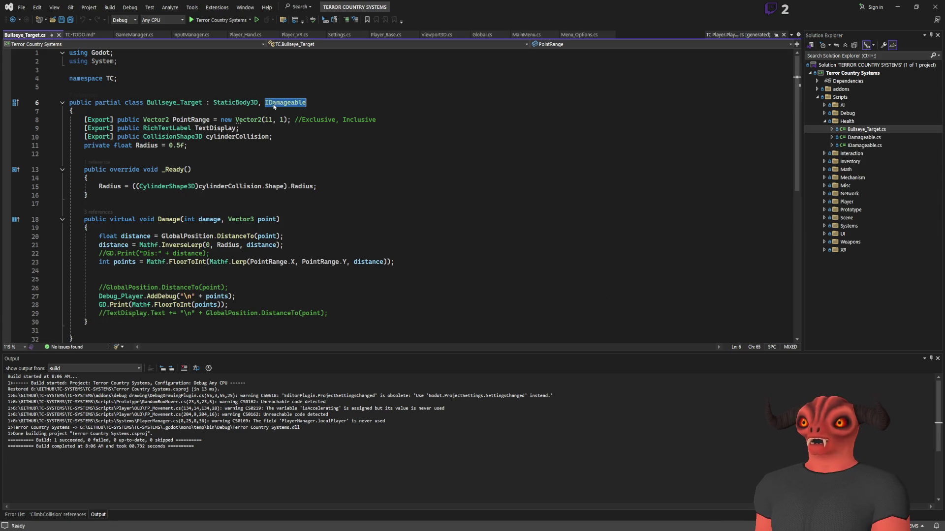
Open the IDamageable.cs interface and look over Bullseye_Target's Damage method
{"action": "double_click", "coordinate": [864, 145]}
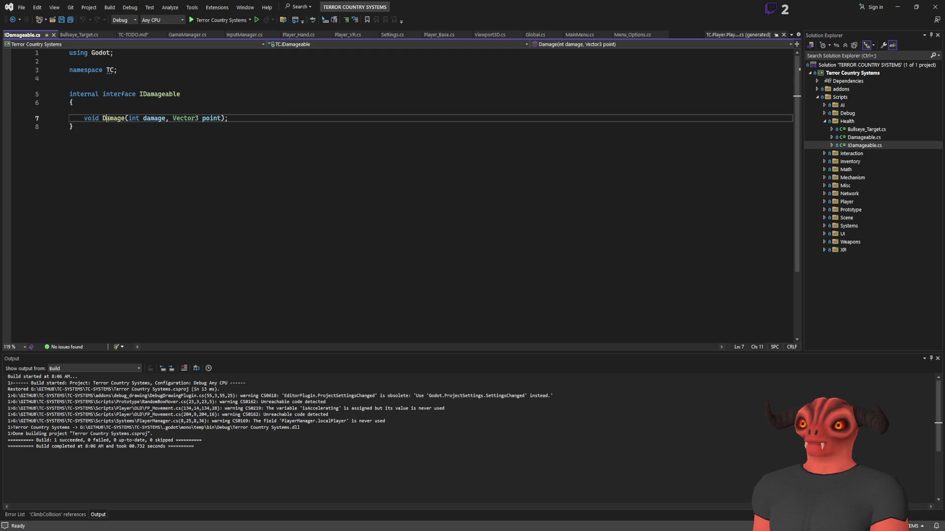
{"action": "key", "text": "ctrl+Tab"}
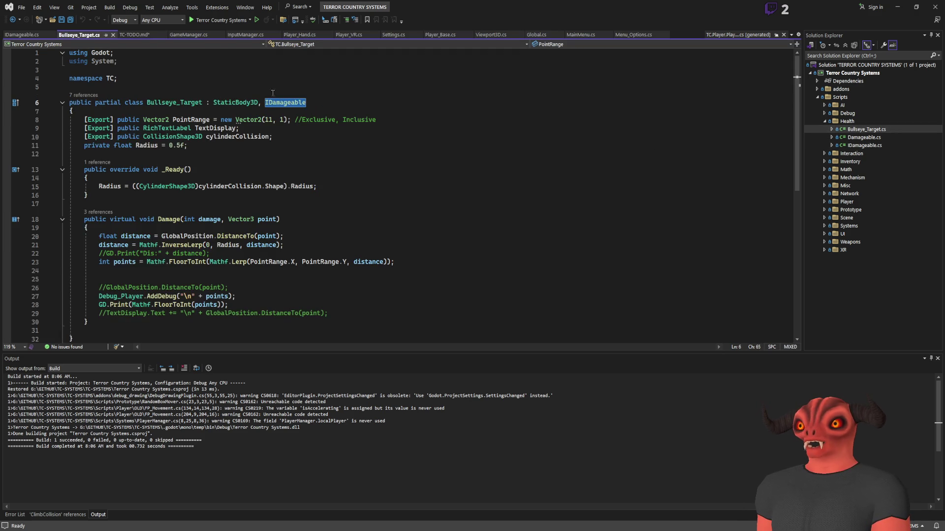
{"action": "scroll", "coordinate": [262, 186], "scroll_direction": "down", "scroll_amount": 3}
{"action": "mouse_move", "coordinate": [171, 215]}
{"action": "left_mouse_down"}
{"action": "mouse_move", "coordinate": [147, 214]}
{"action": "mouse_move", "coordinate": [69, 106]}
{"action": "left_mouse_up"}
{"action": "left_click", "coordinate": [236, 201]}
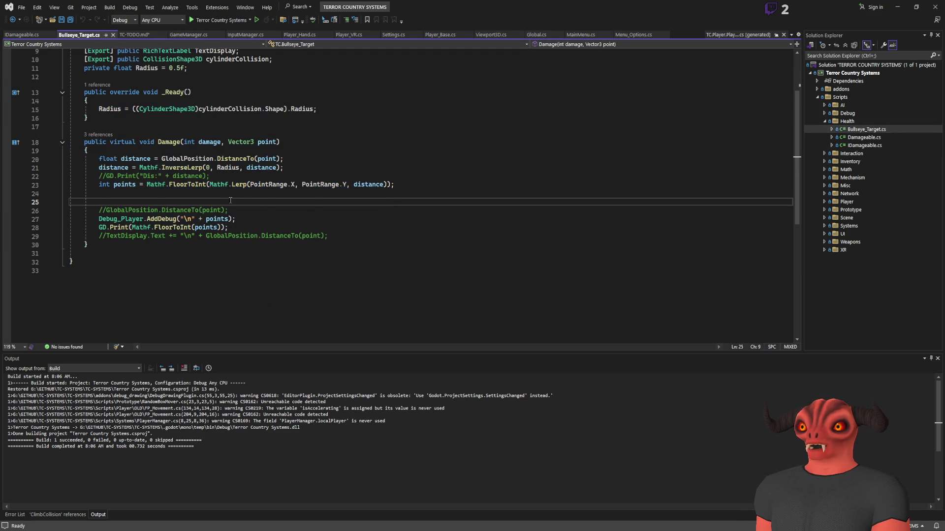
Review line 15 of Bullseye_Target.cs, then close it and return to TC-TODO.md
{"action": "scroll", "coordinate": [236, 200], "scroll_direction": "up", "scroll_amount": 2}
{"action": "left_click_drag", "start_coordinate": [99, 160], "coordinate": [318, 162]}
{"action": "left_click", "coordinate": [433, 163]}
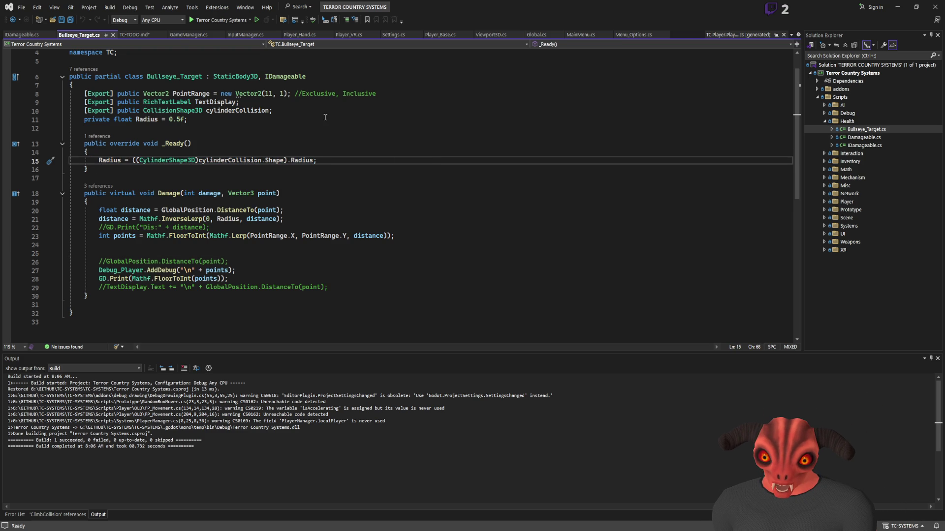
{"action": "left_click", "coordinate": [112, 35]}
{"action": "left_click", "coordinate": [73, 34]}
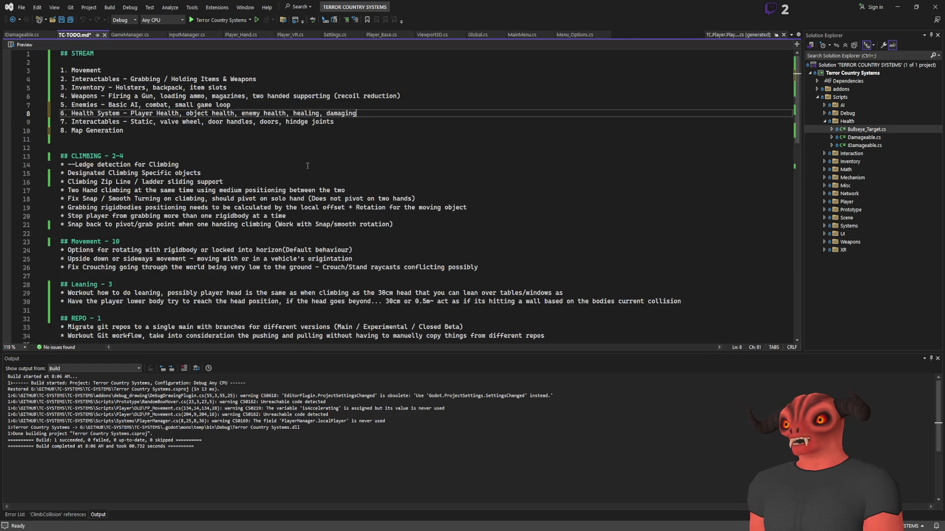
Save TC-TODO.md and close the IDamageable.cs script
{"action": "key", "text": "ctrl+s"}
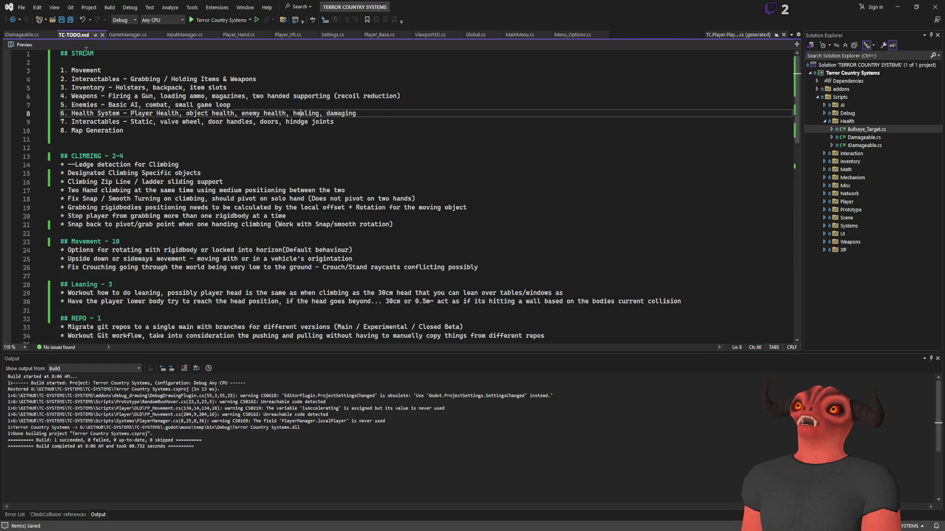
{"action": "left_click", "coordinate": [23, 34]}
{"action": "left_click", "coordinate": [48, 34]}
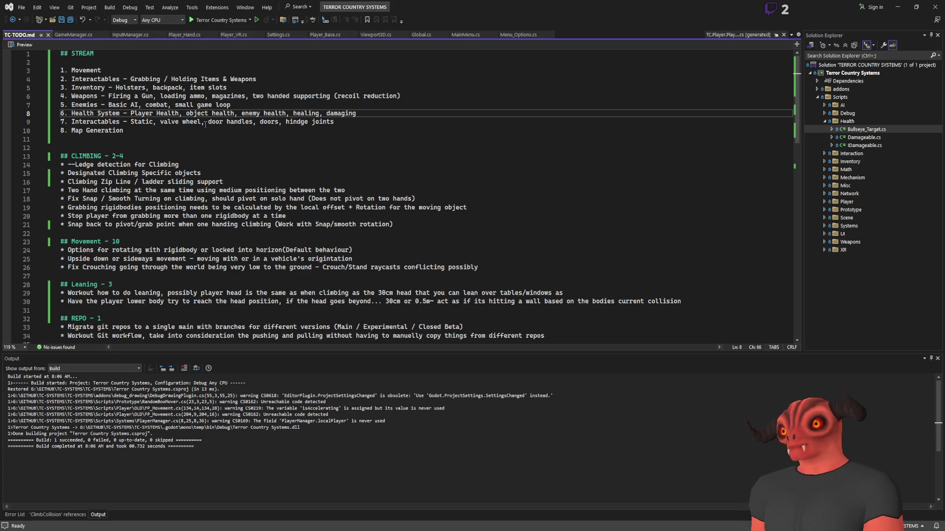
Extend item 8 with map gen setup, porting, scene loading, seed based generation, foilage and structures
{"action": "left_click", "coordinate": [187, 139]}
{"action": "left_click", "coordinate": [190, 132]}
{"action": "type", "text": "- P"}
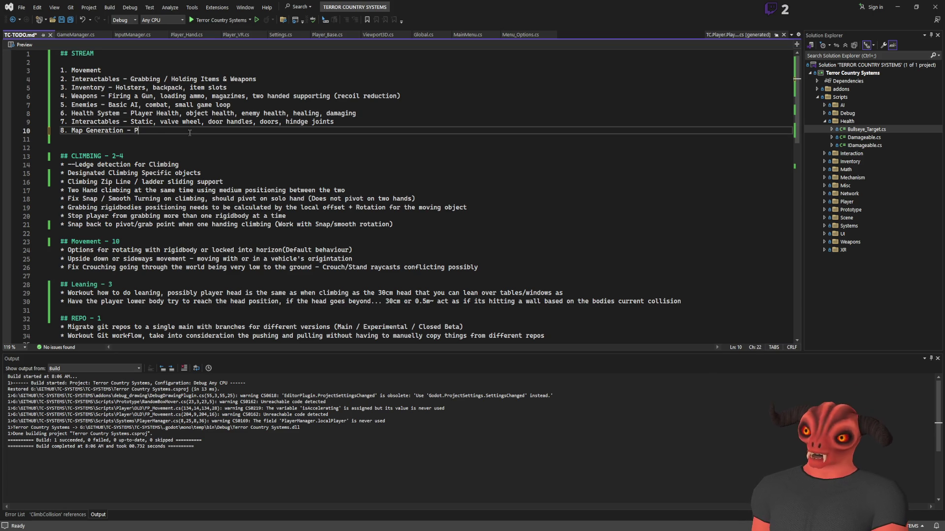
{"action": "type", "text": "ort Map generator"}
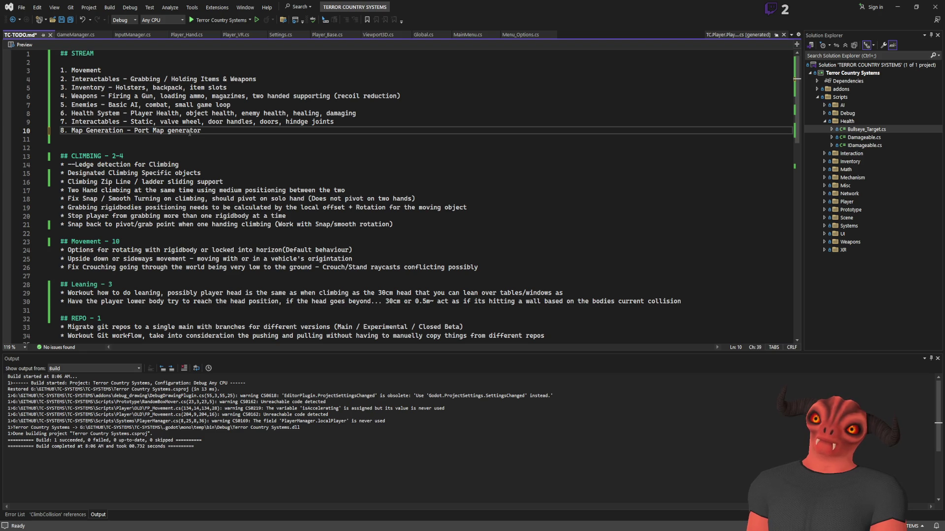
{"action": "key", "text": "ctrl+BackSpace"}
{"action": "key", "text": "ctrl+BackSpace"}
{"action": "key", "text": "ctrl+BackSpace"}
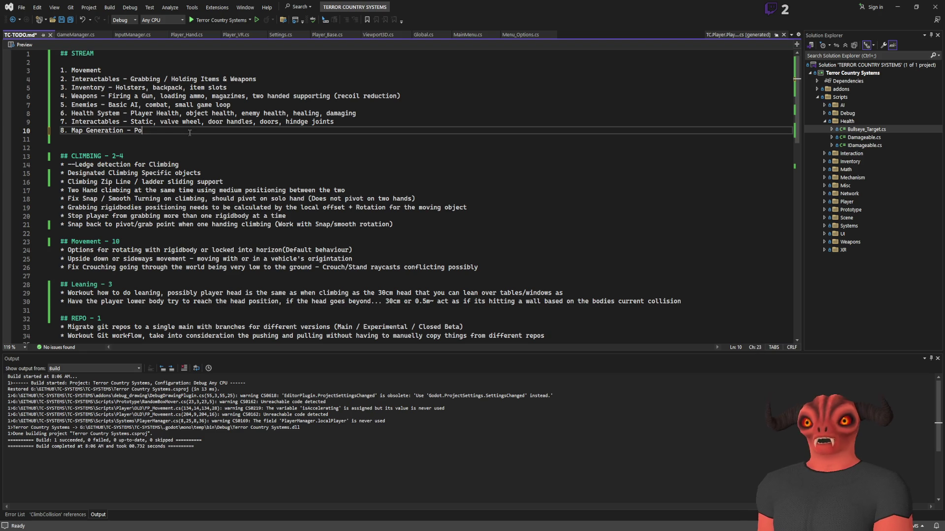
{"action": "type", "text": "Setup map gen"}
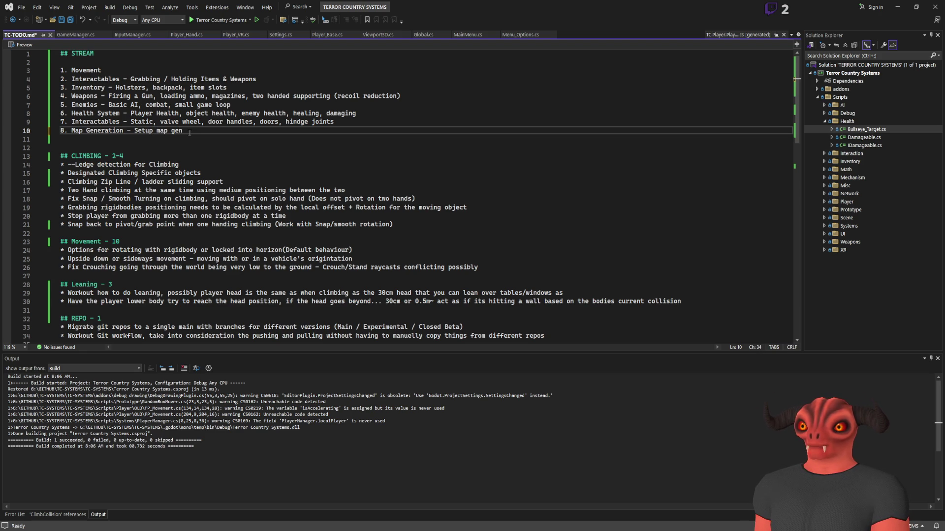
{"action": "type", "text": " system"}
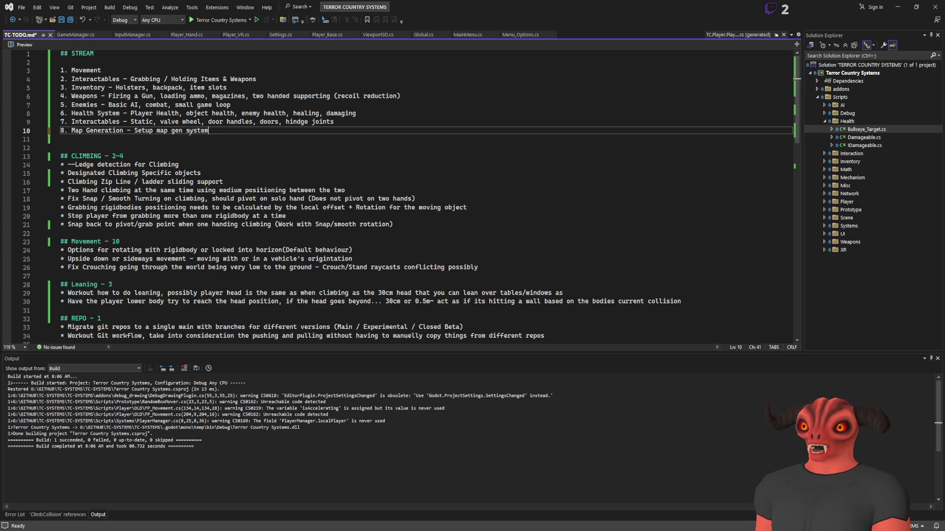
{"action": "type", "text": "s, por"}
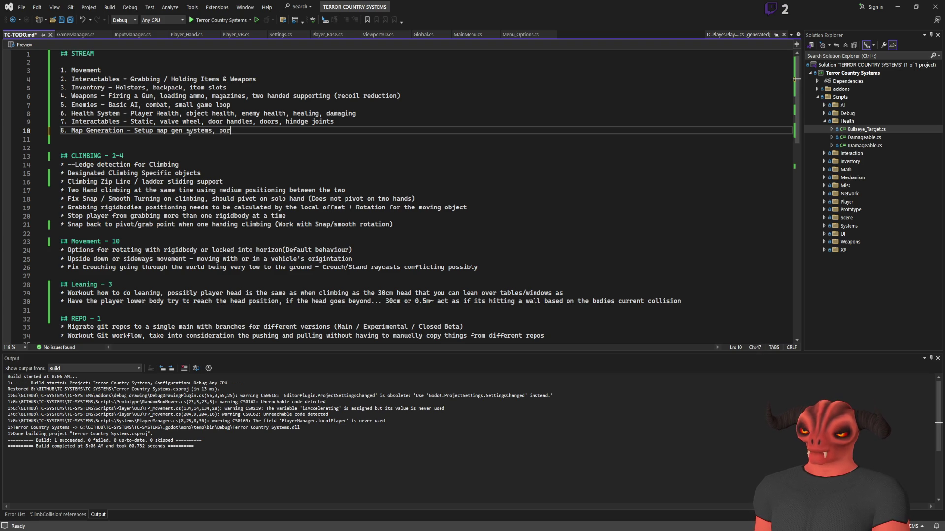
{"action": "type", "text": "t to main game, "}
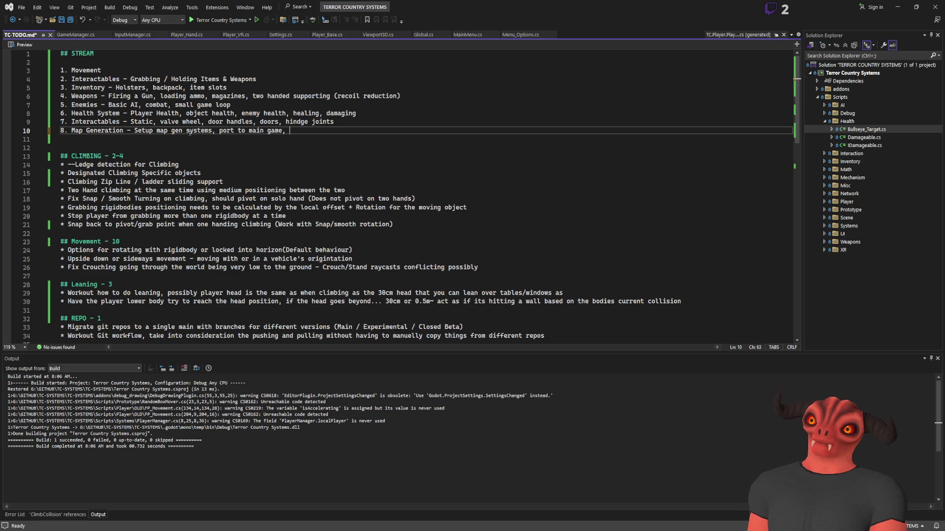
{"action": "type", "text": "put behi"}
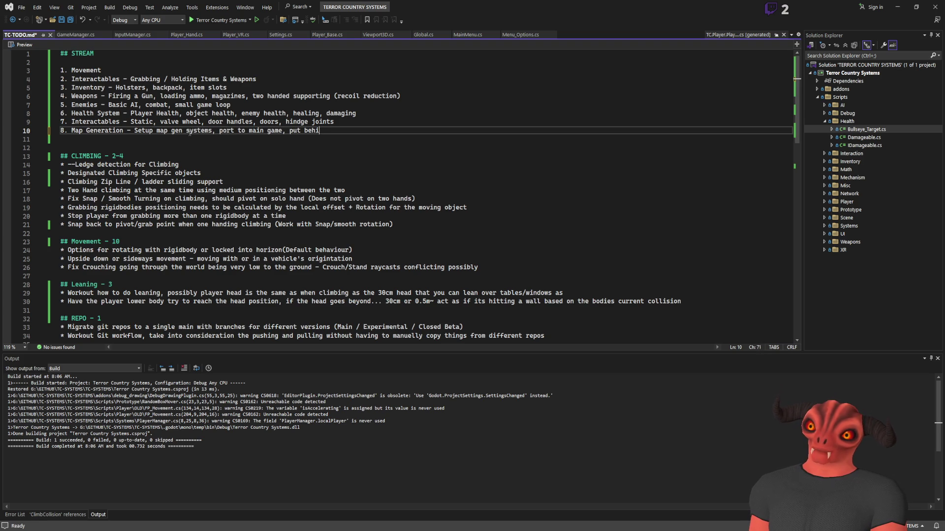
{"action": "type", "text": "nd ga"}
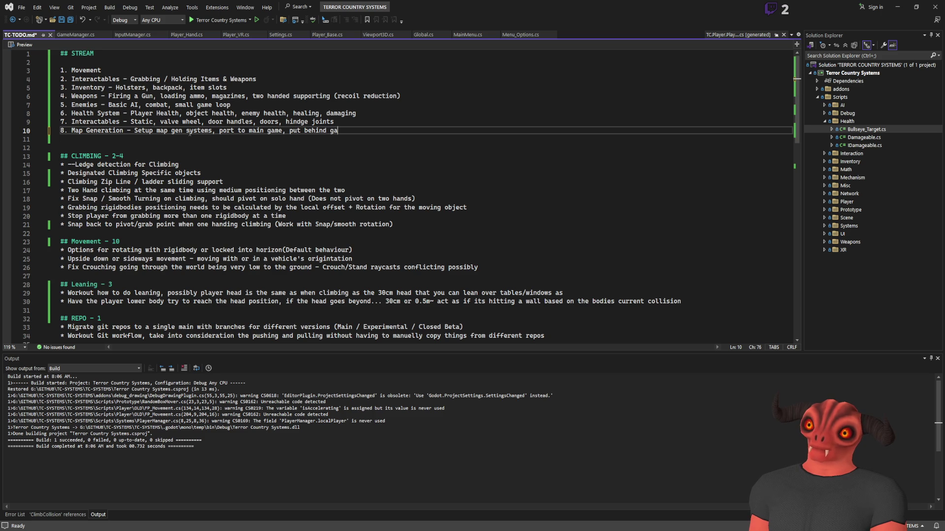
{"action": "type", "text": "me scene loading"}
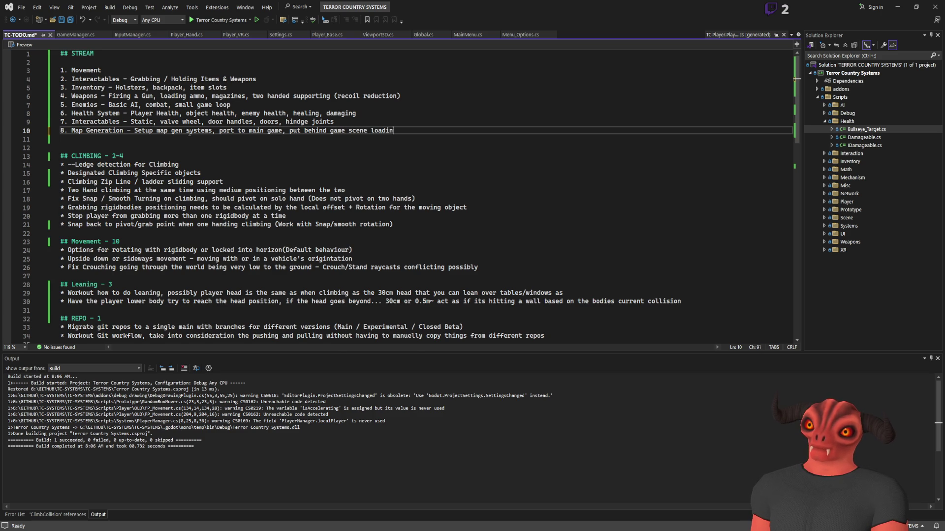
{"action": "key", "text": "Return"}
{"action": "key", "text": "BackSpace"}
{"action": "type", "text": ", put behind game scene loading, seed based genera"}
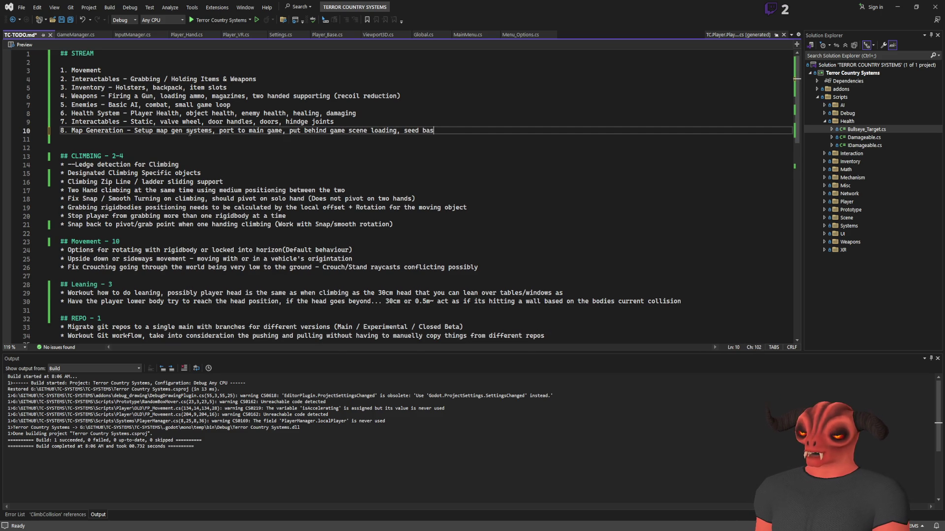
{"action": "type", "text": "tion"}
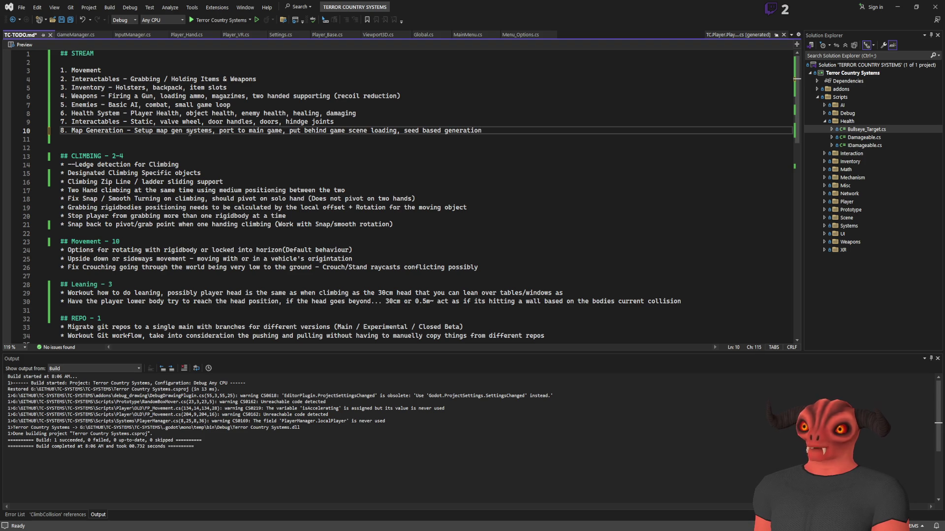
{"action": "type", "text": ", fo"}
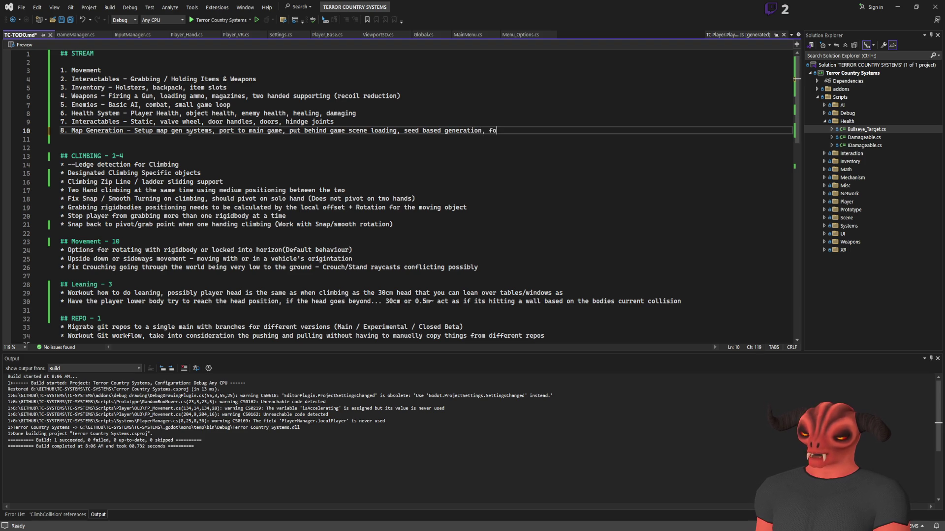
{"action": "type", "text": "ilage and structures"}
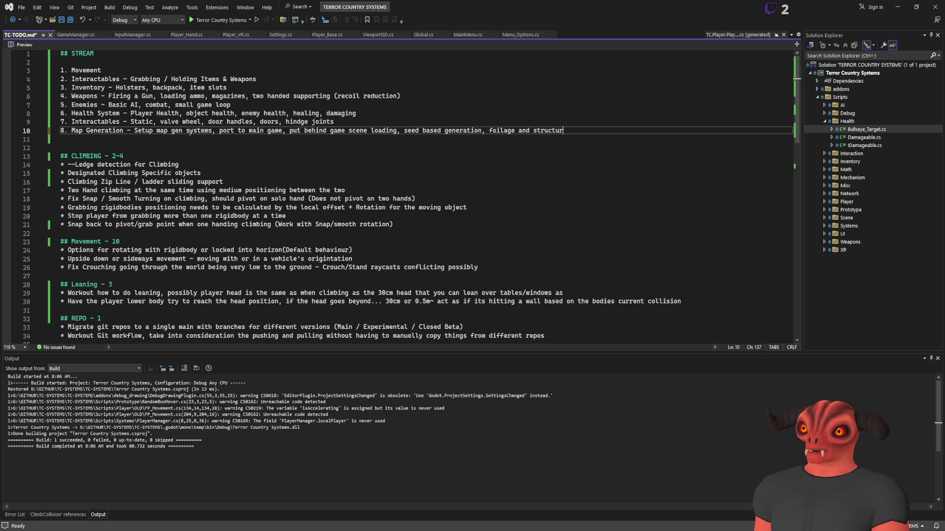
Start a new item numbered 9. below Map Generation
{"action": "key", "text": "Return"}
{"action": "type", "text": "1."}
{"action": "key", "text": "BackSpace"}
{"action": "type", "text": "9."}
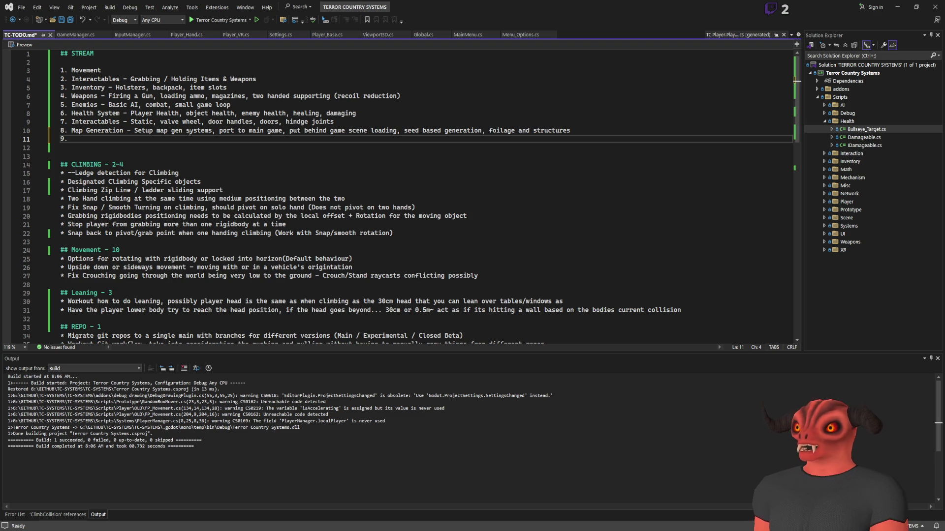
Write item 9 as 'Hideout - Basic garage/shed type thing, stores items and progress, save/load system'
{"action": "left_click", "coordinate": [108, 127]}
{"action": "left_click", "coordinate": [107, 139]}
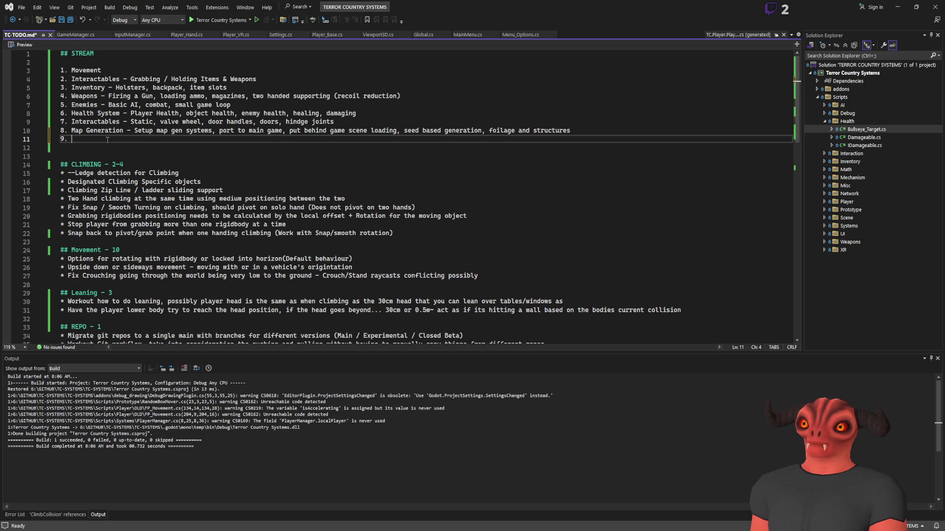
{"action": "type", "text": "Hide"}
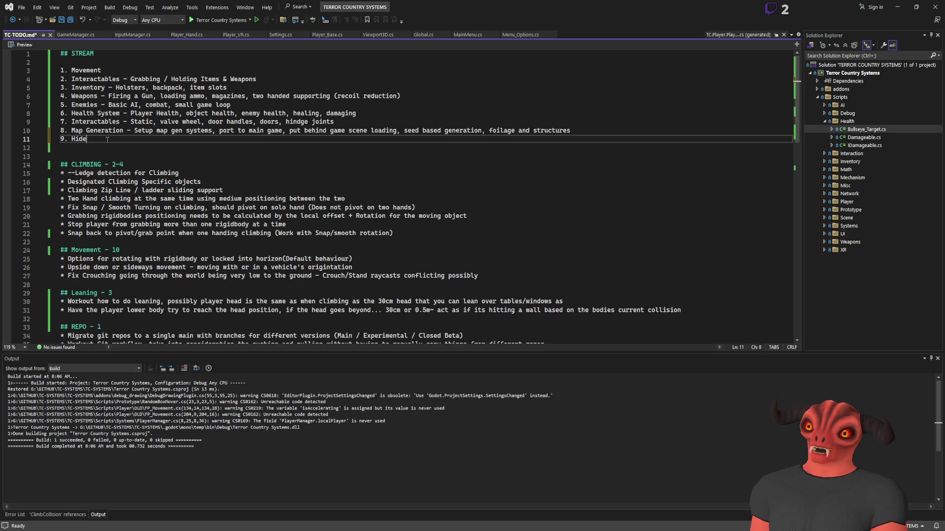
{"action": "type", "text": "out - "}
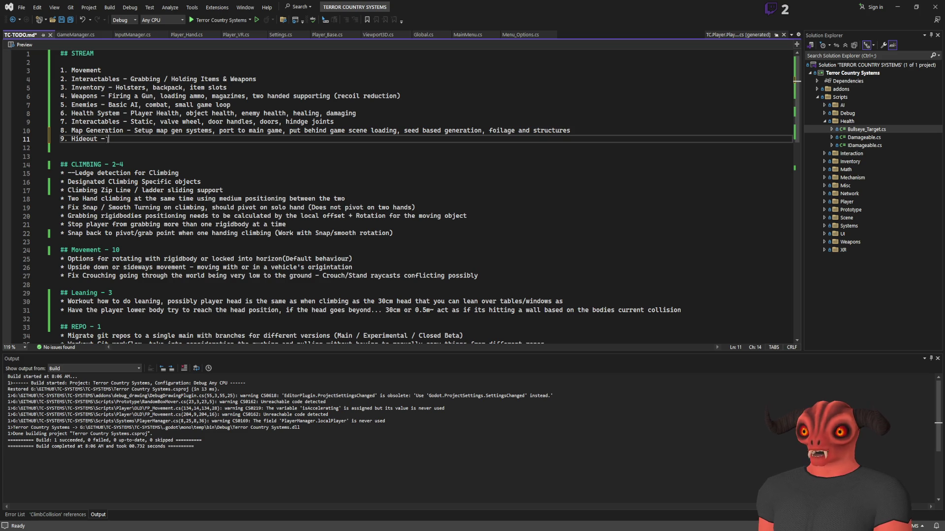
{"action": "type", "text": "B"}
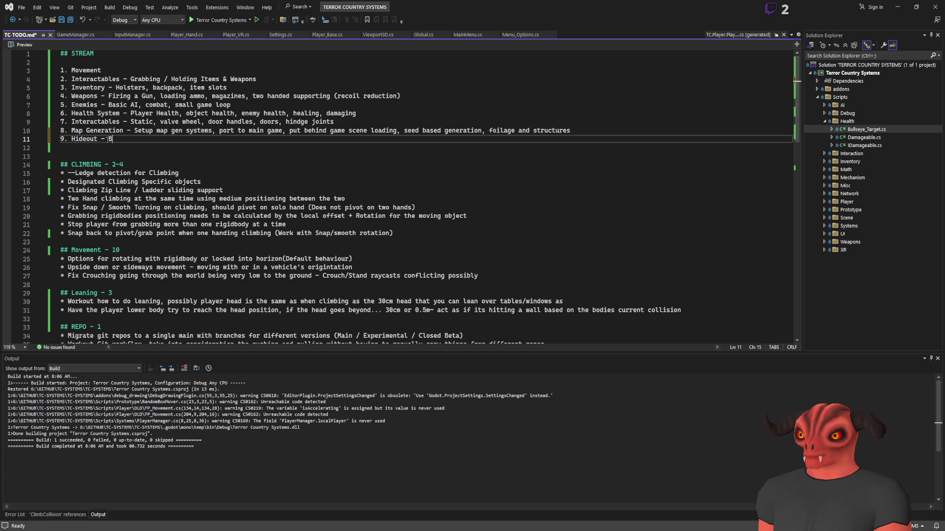
{"action": "type", "text": "asic gara"}
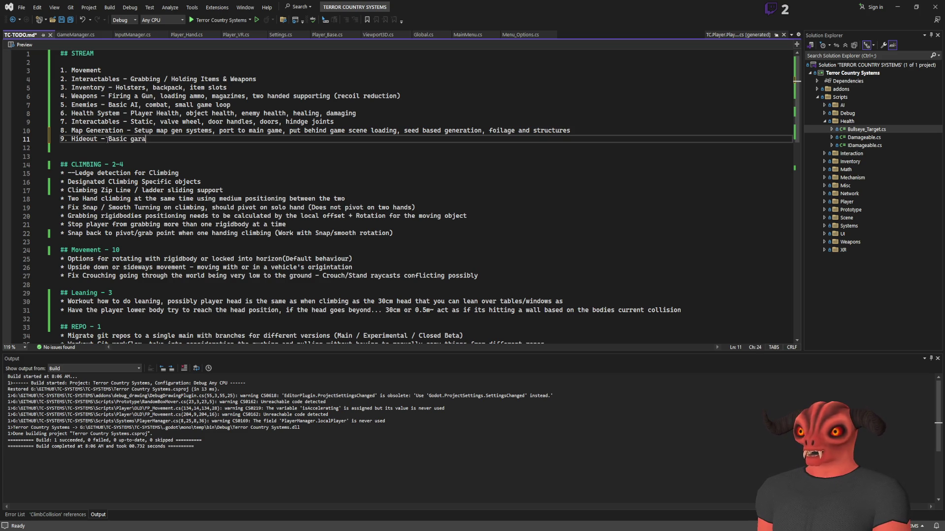
{"action": "type", "text": "ge/shed type thing"}
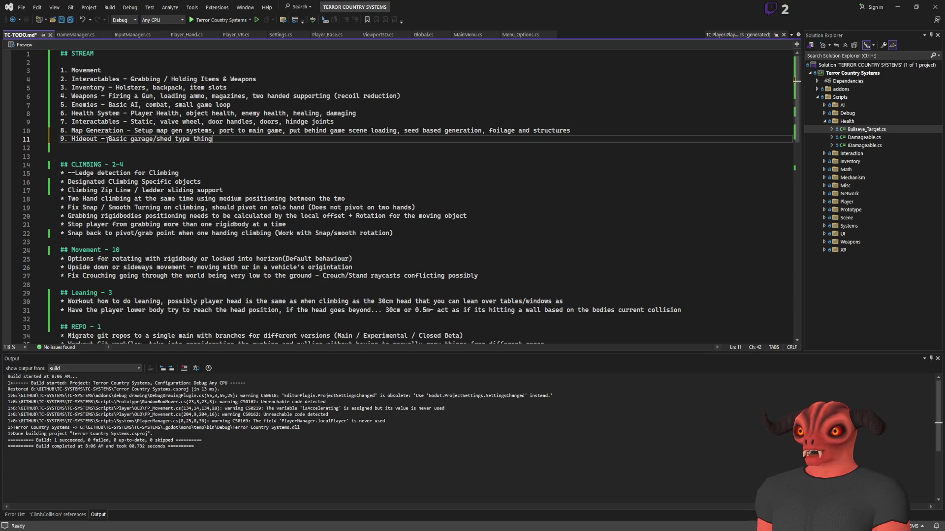
{"action": "type", "text": ", stores items and progress, "}
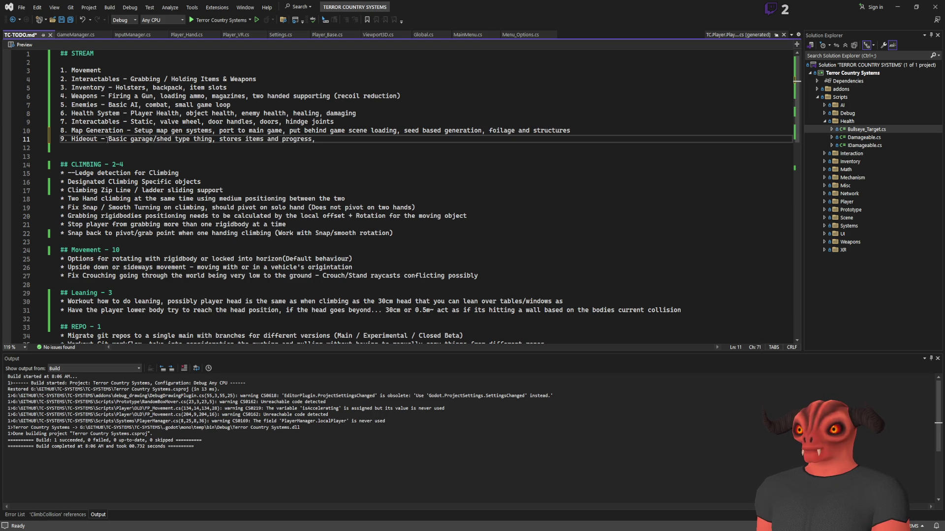
{"action": "type", "text": "save/load system"}
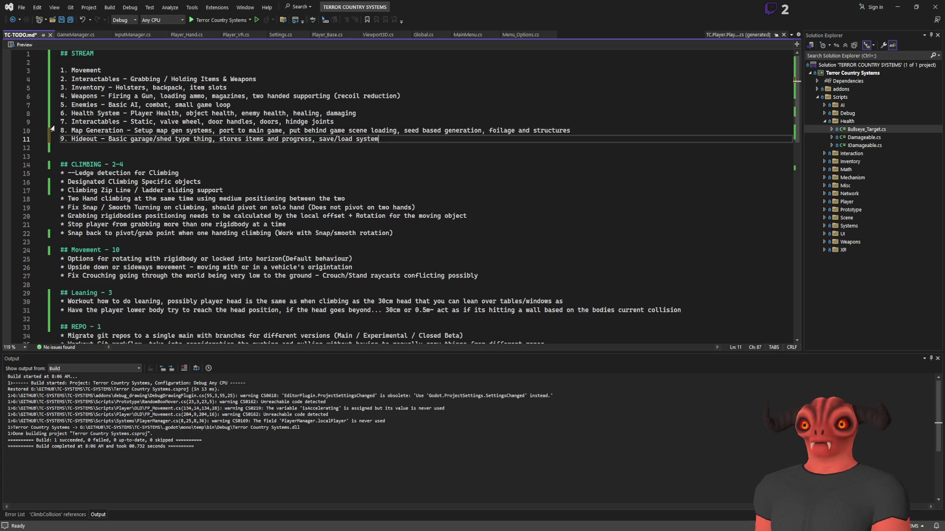
{"action": "left_click_drag", "start_coordinate": [61, 62], "coordinate": [229, 139]}
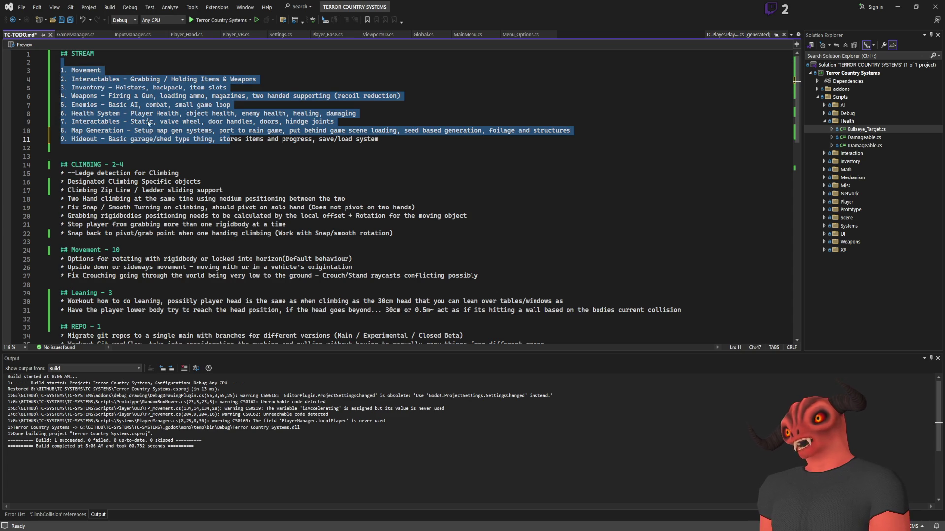
Append ', level selection / world generation tiles' to the Hideout item, inserting 'tile' after world
{"action": "left_click", "coordinate": [98, 79]}
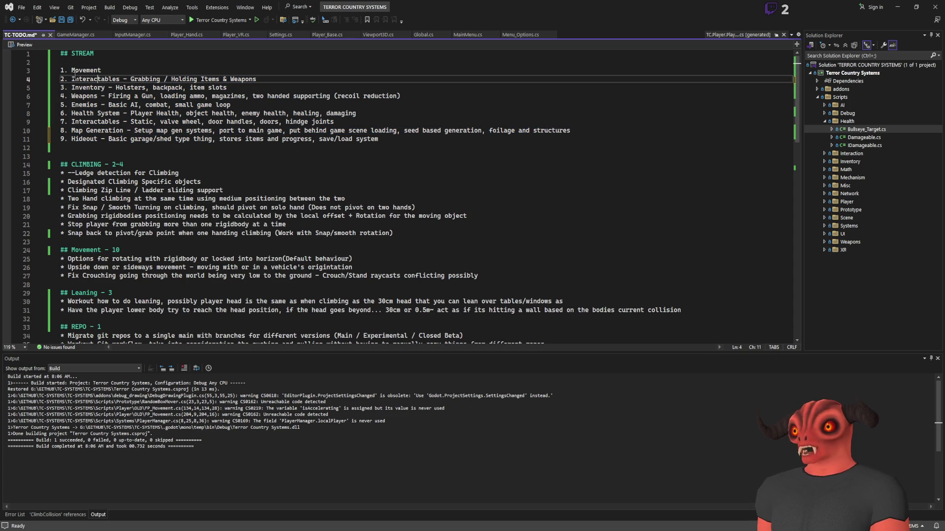
{"action": "left_click", "coordinate": [141, 73]}
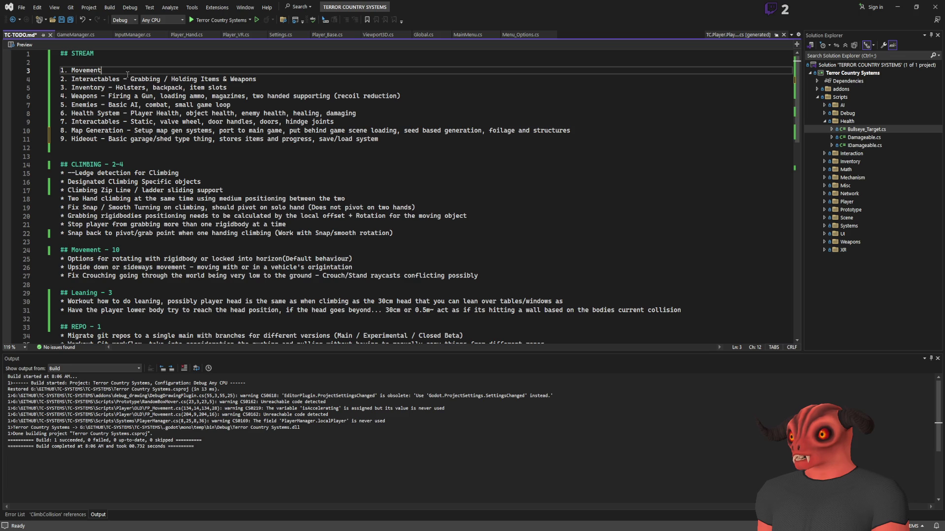
{"action": "left_click_drag", "start_coordinate": [79, 70], "coordinate": [271, 78]}
{"action": "left_click_drag", "start_coordinate": [61, 87], "coordinate": [227, 87]}
{"action": "left_click", "coordinate": [228, 88]}
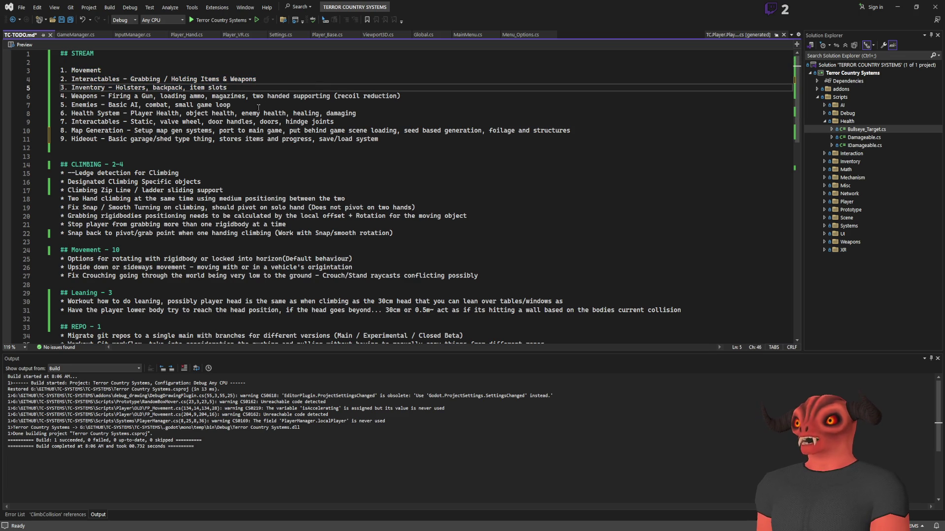
{"action": "left_click_drag", "start_coordinate": [65, 138], "coordinate": [409, 137]}
{"action": "left_click", "coordinate": [409, 138]}
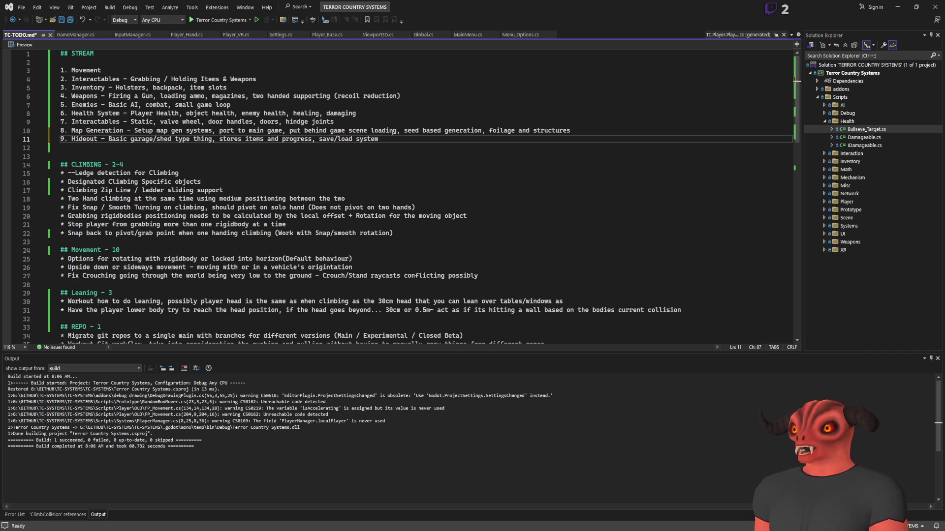
{"action": "type", "text": ", level selection / w"}
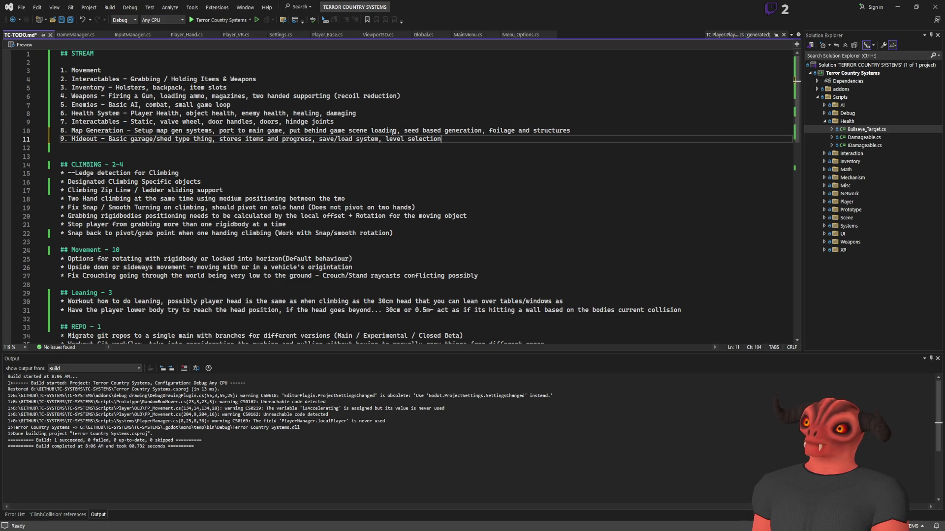
{"action": "type", "text": "orld "}
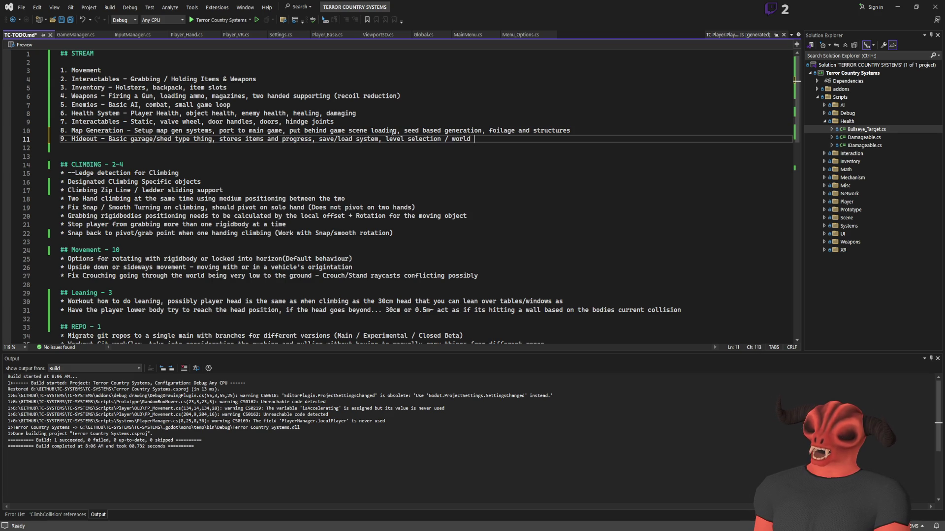
{"action": "type", "text": "generation tiles"}
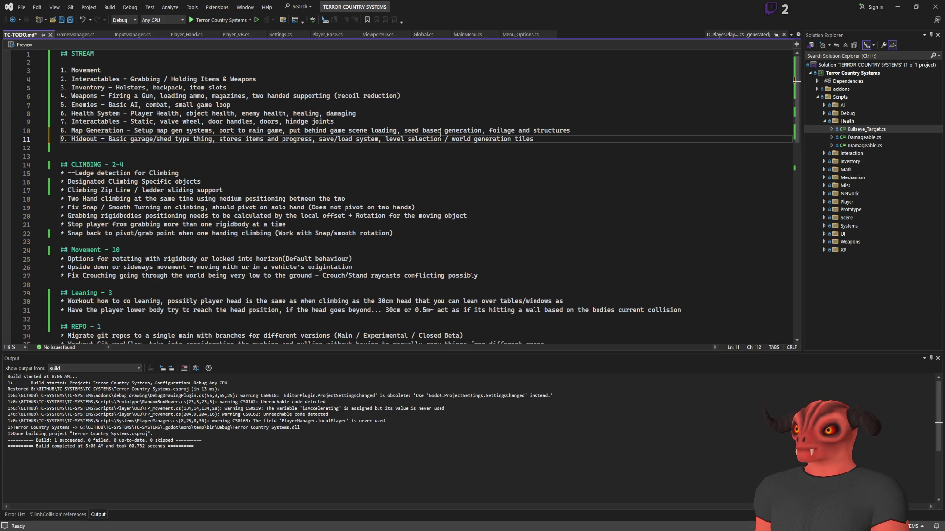
{"action": "left_click", "coordinate": [459, 143]}
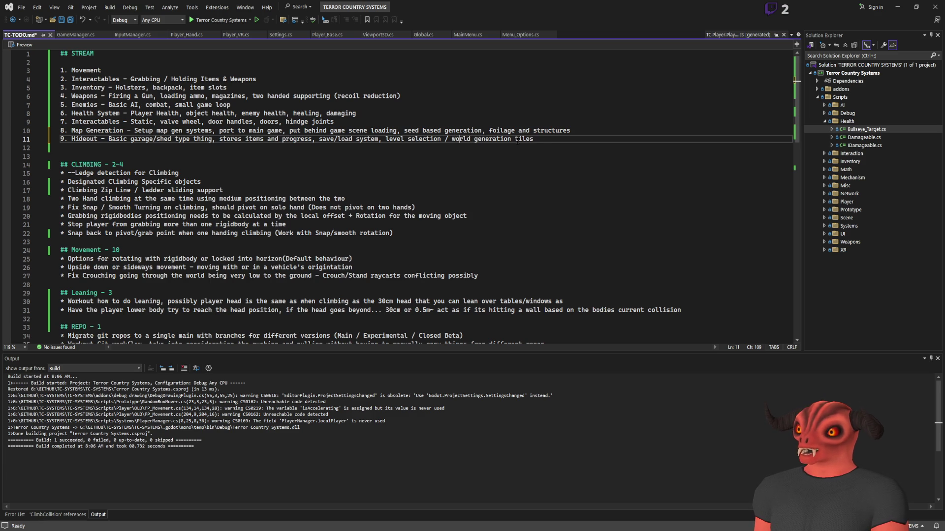
{"action": "key", "text": "Right"}
{"action": "type", "text": "t"}
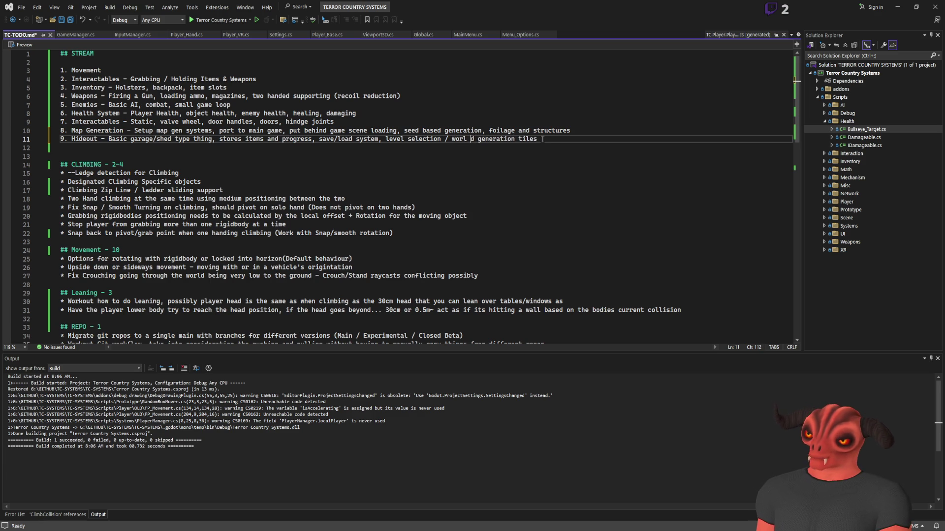
{"action": "type", "text": "ile"}
Make the Hideout item end in 'world tile generation' and number a new item 10
{"action": "key", "text": "BackSpace"}
{"action": "key", "text": "BackSpace"}
{"action": "key", "text": "BackSpace"}
{"action": "key", "text": "Return"}
{"action": "type", "text": "1."}
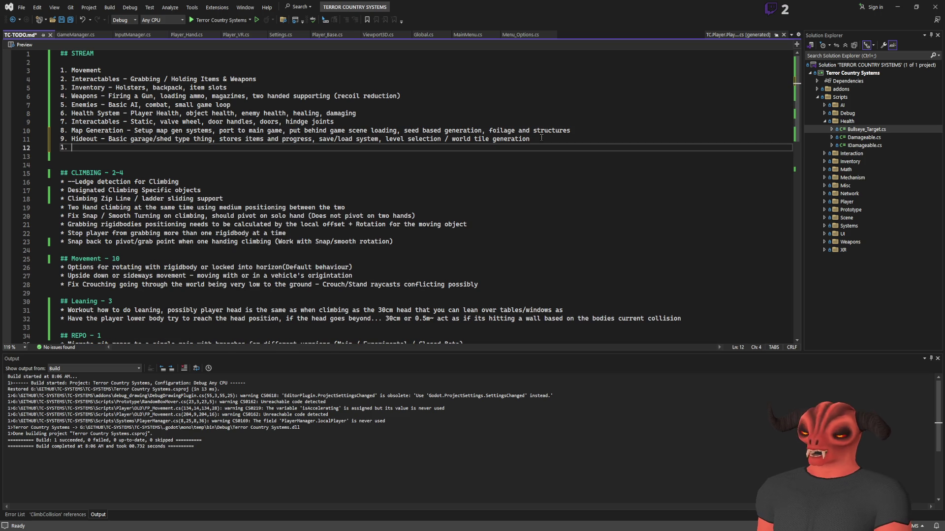
{"action": "key", "text": "BackSpace"}
{"action": "key", "text": "BackSpace"}
{"action": "type", "text": "0."}
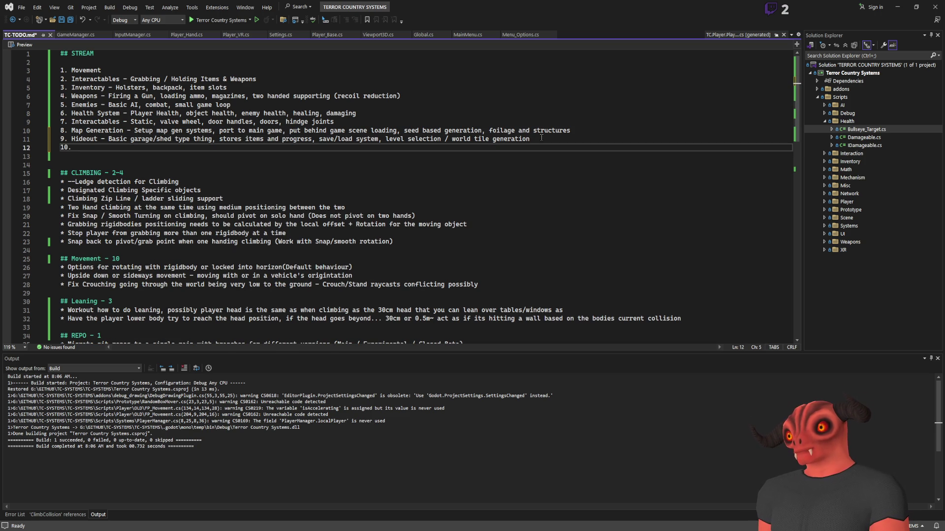
{"action": "mouse_move", "coordinate": [542, 137]}
{"action": "left_mouse_down"}
{"action": "mouse_move", "coordinate": [64, 139]}
{"action": "mouse_move", "coordinate": [104, 140]}
{"action": "left_mouse_up"}
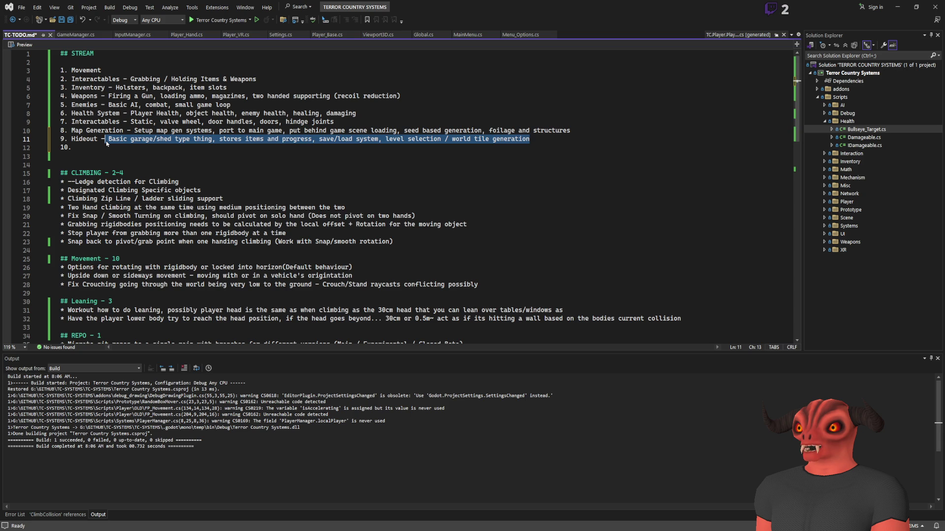
{"action": "left_click", "coordinate": [124, 145]}
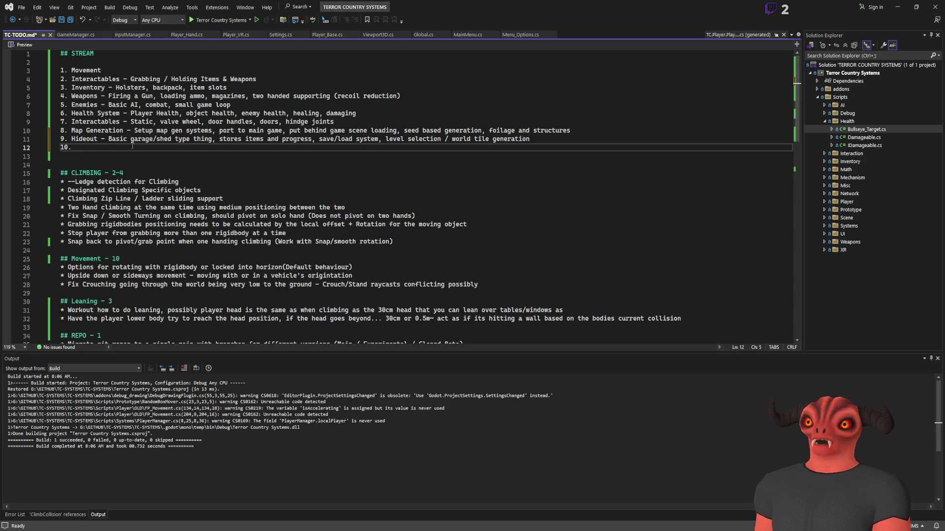
Title item 10 'Enemy enhancement'
{"action": "type", "text": "Enem"}
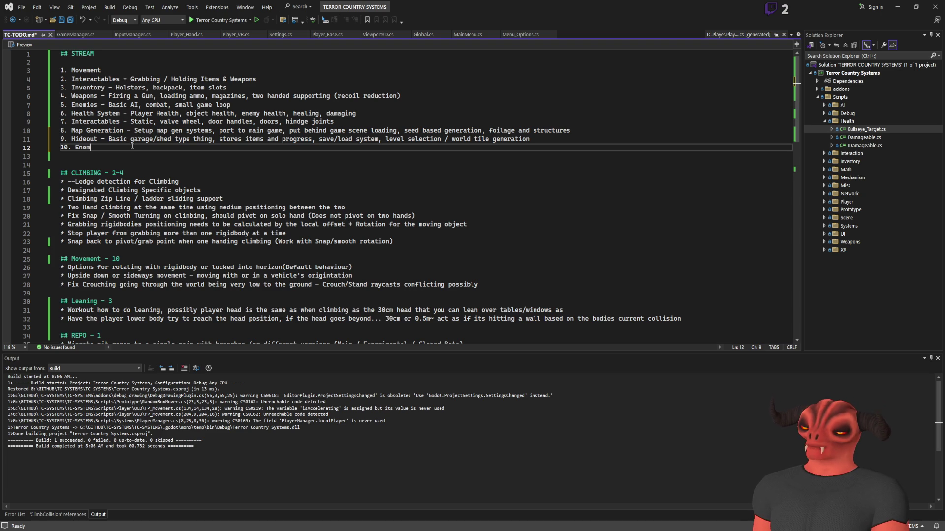
{"action": "type", "text": "y enhancement -"}
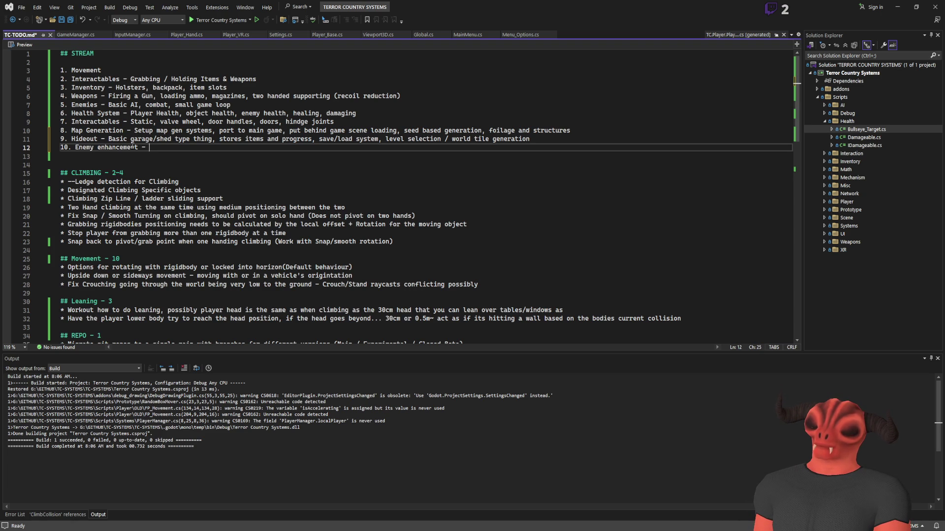
{"action": "key", "text": "BackSpace"}
{"action": "key", "text": "BackSpace"}
{"action": "key", "text": "BackSpace"}
{"action": "key", "text": "Return"}
{"action": "key", "text": "Tab"}
{"action": "type", "text": "1."}
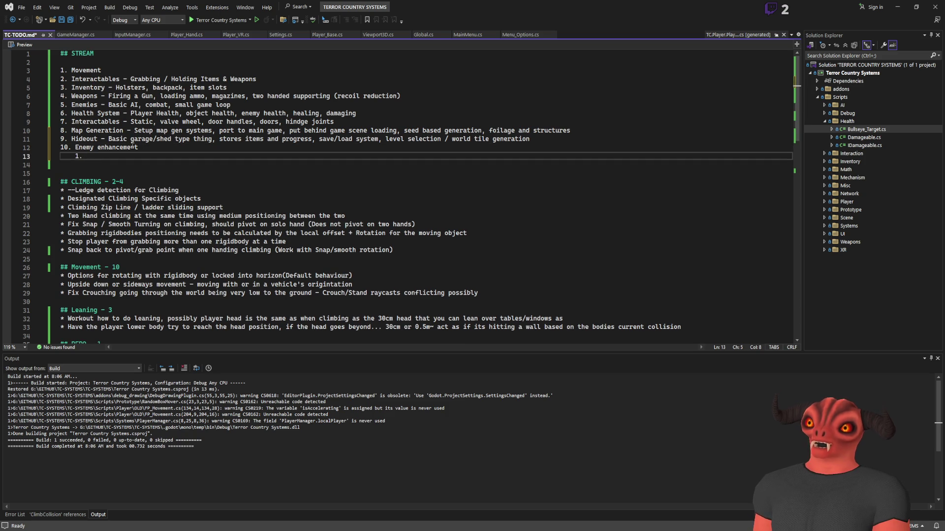
{"action": "key", "text": "BackSpace"}
{"action": "key", "text": "BackSpace"}
{"action": "key", "text": "BackSpace"}
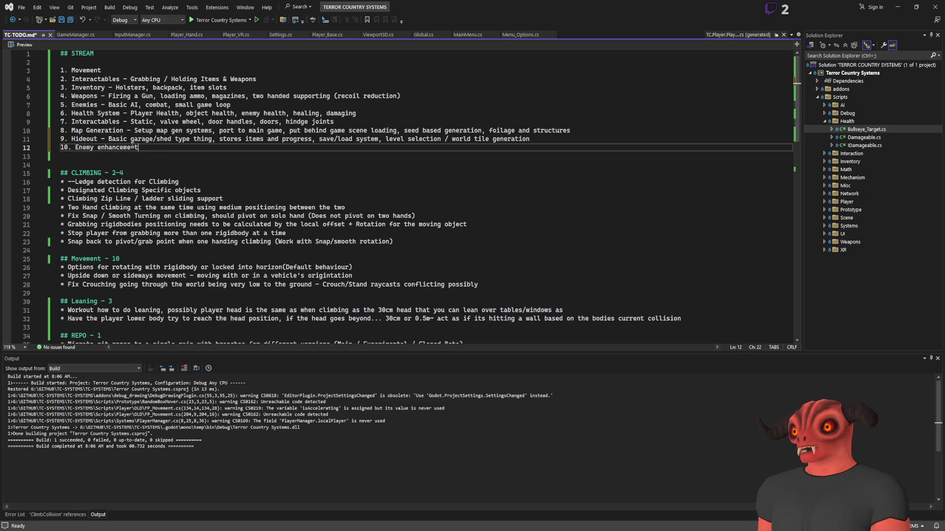
Add an unindented item 11 line beneath Enemy enhancement
{"action": "key", "text": "Return"}
{"action": "key", "text": "Tab"}
{"action": "type", "text": "1."}
{"action": "key", "text": "BackSpace"}
{"action": "key", "text": "BackSpace"}
{"action": "key", "text": "BackSpace"}
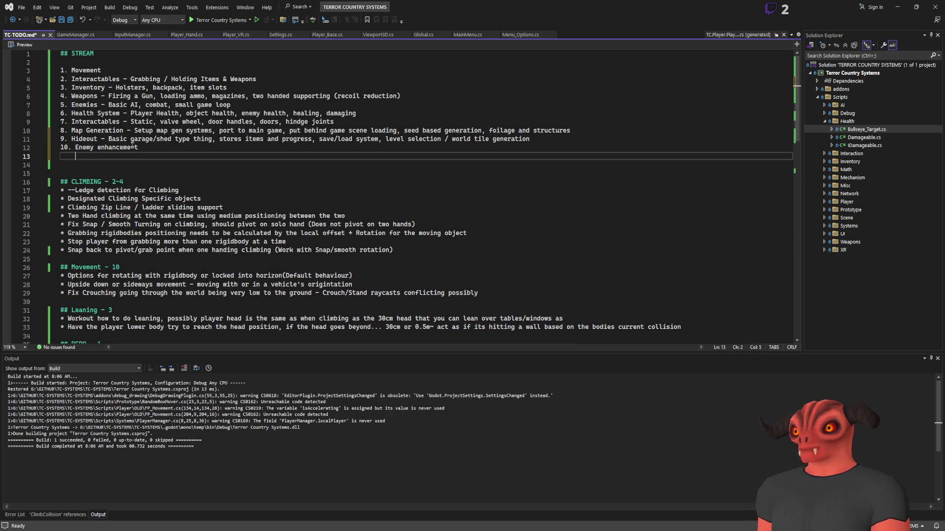
{"action": "key", "text": "Return"}
{"action": "key", "text": "Tab"}
{"action": "type", "text": "1"}
{"action": "key", "text": "BackSpace"}
{"action": "key", "text": "BackSpace"}
{"action": "type", "text": "11."}
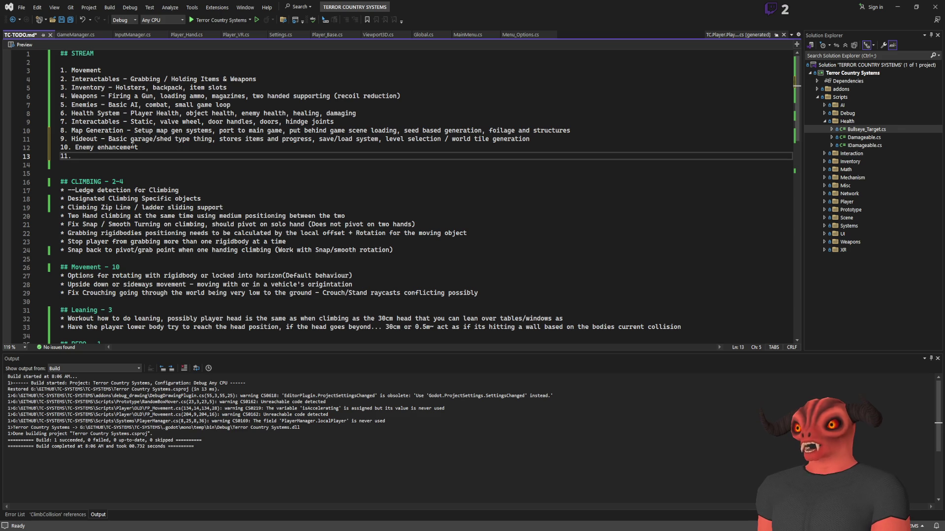
Complete item 10 as 'Enemy enhancement - make them less bad yay' and begin item 11's text
{"action": "left_click", "coordinate": [156, 148]}
{"action": "type", "text": "-"}
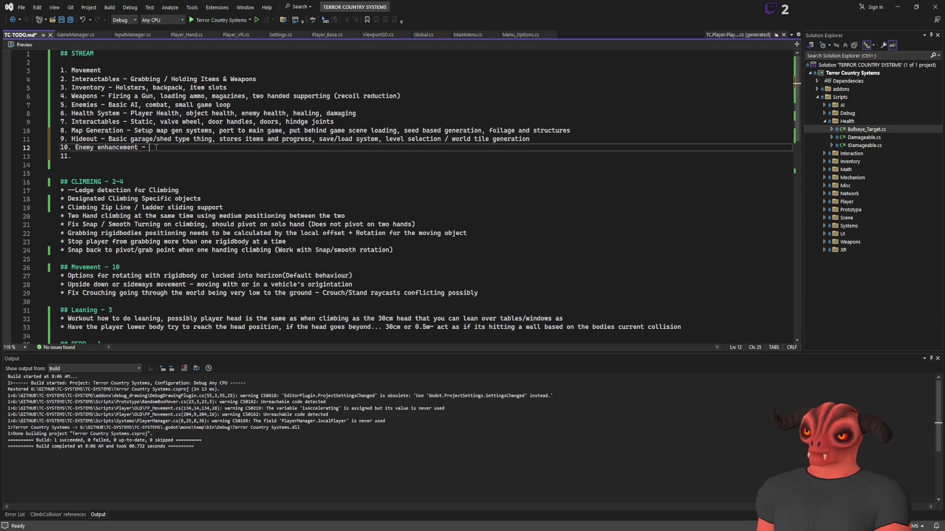
{"action": "type", "text": "make them"}
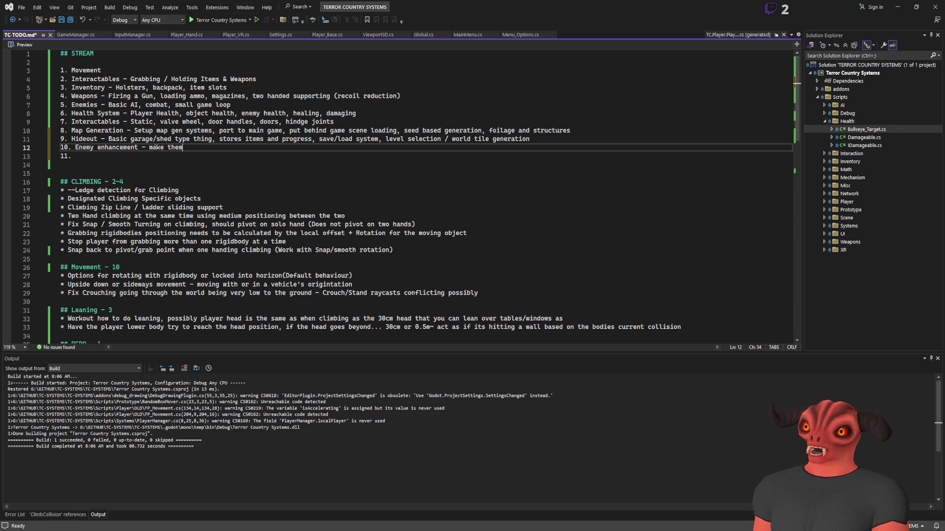
{"action": "type", "text": " less bad yay"}
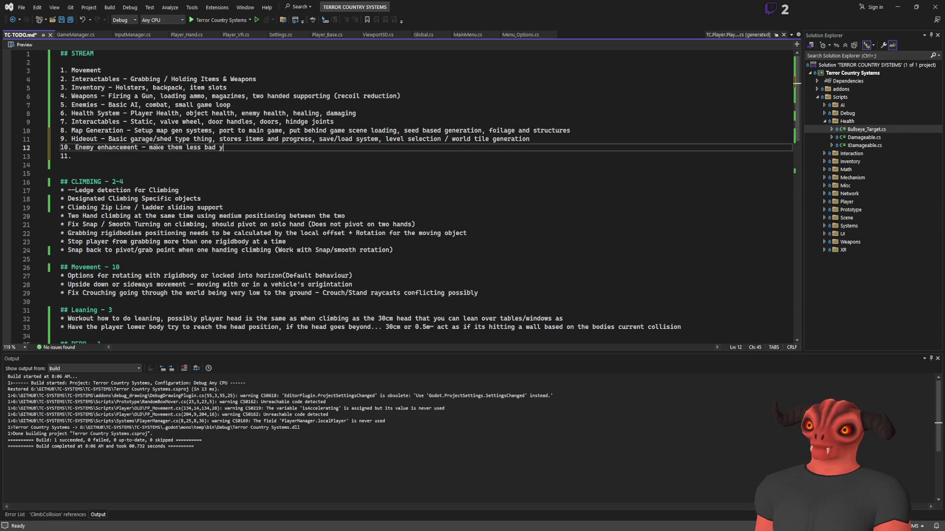
{"action": "key", "text": "Down"}
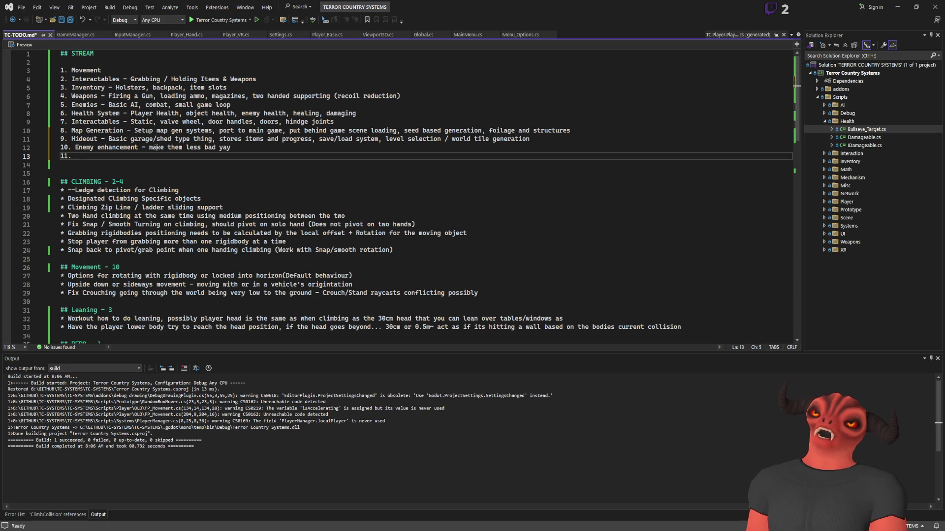
{"action": "type", "text": "proper"}
{"action": "key", "text": "BackSpace"}
{"action": "key", "text": "BackSpace"}
{"action": "key", "text": "BackSpace"}
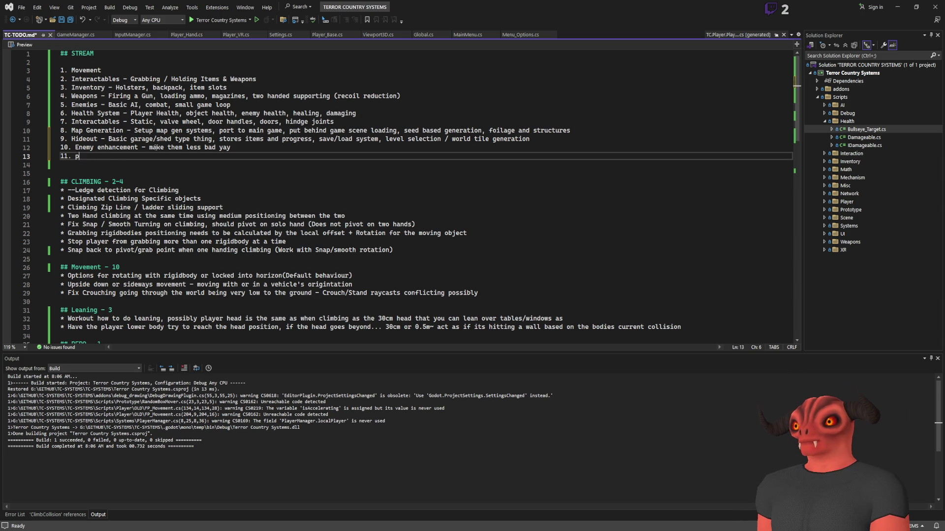
Name item 11 'Menus'
{"action": "type", "text": "Proper"}
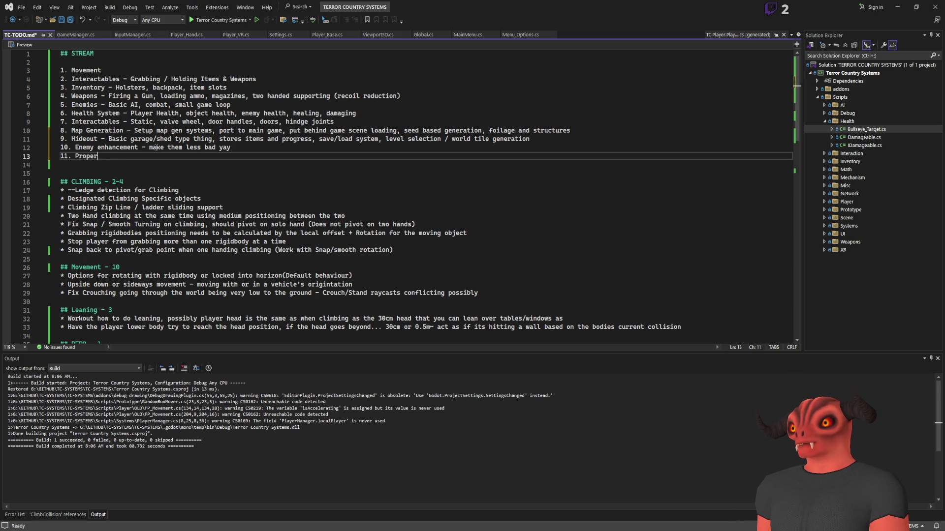
{"action": "key", "text": "BackSpace"}
{"action": "key", "text": "BackSpace"}
{"action": "key", "text": "BackSpace"}
{"action": "type", "text": "per"}
{"action": "key", "text": "BackSpace"}
{"action": "key", "text": "BackSpace"}
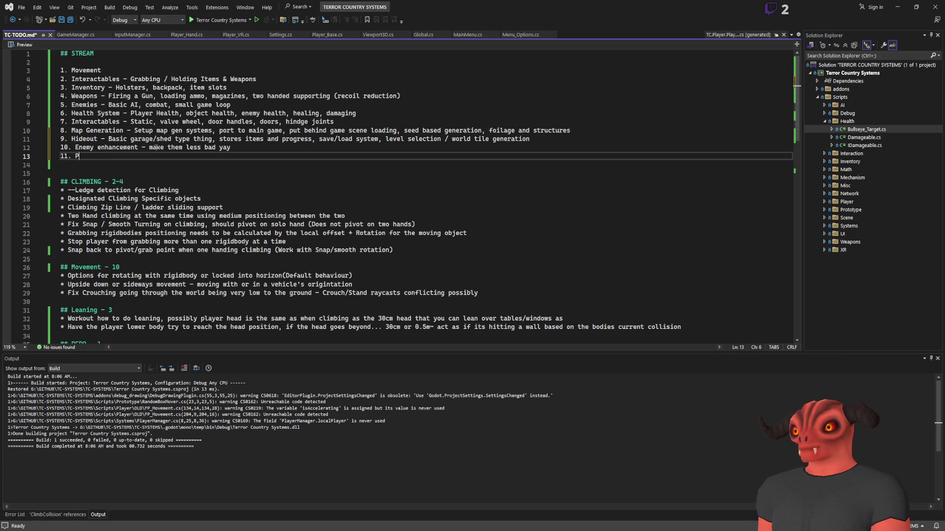
{"action": "type", "text": "en"}
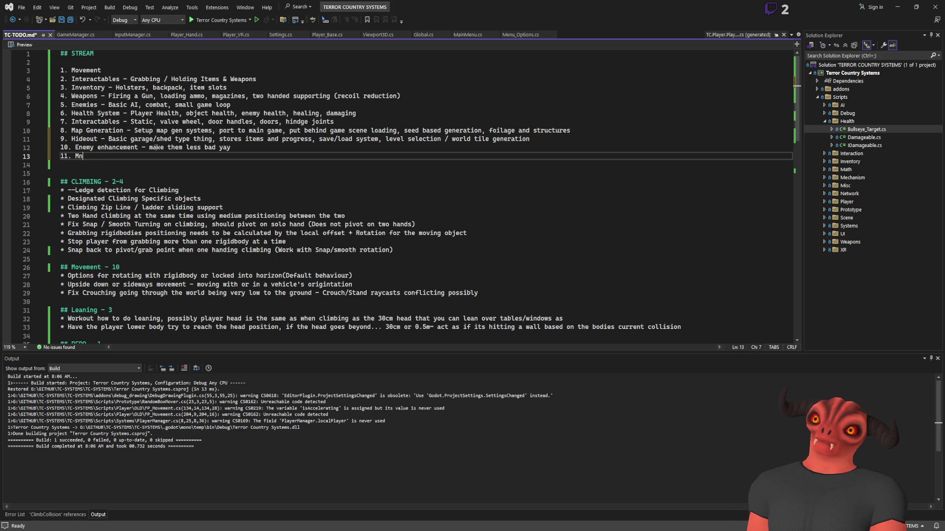
{"action": "type", "text": "u"}
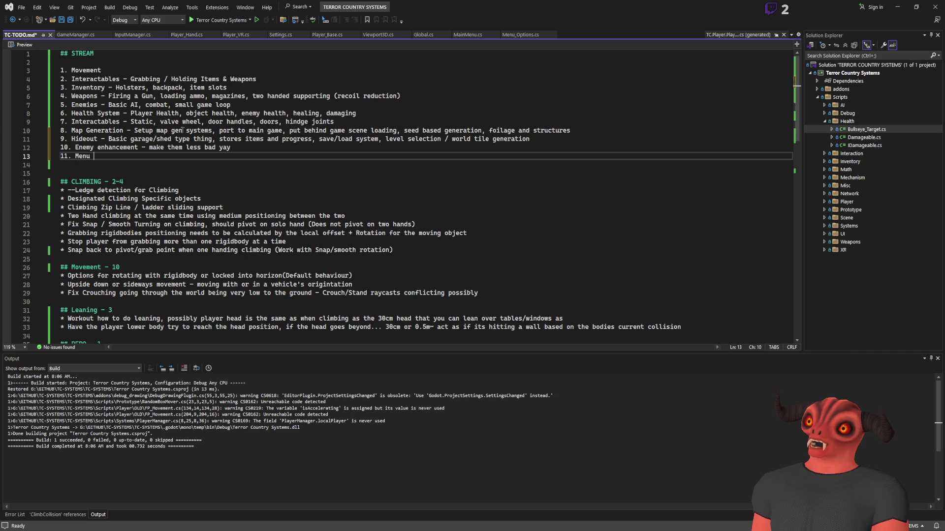
{"action": "mouse_move", "coordinate": [143, 128]}
{"action": "left_mouse_down"}
{"action": "mouse_move", "coordinate": [514, 130]}
{"action": "mouse_move", "coordinate": [60, 139]}
{"action": "left_mouse_up"}
{"action": "left_click", "coordinate": [117, 158]}
{"action": "type", "text": "crea"}
{"action": "key", "text": "BackSpace"}
{"action": "key", "text": "BackSpace"}
{"action": "key", "text": "BackSpace"}
{"action": "type", "text": "us"}
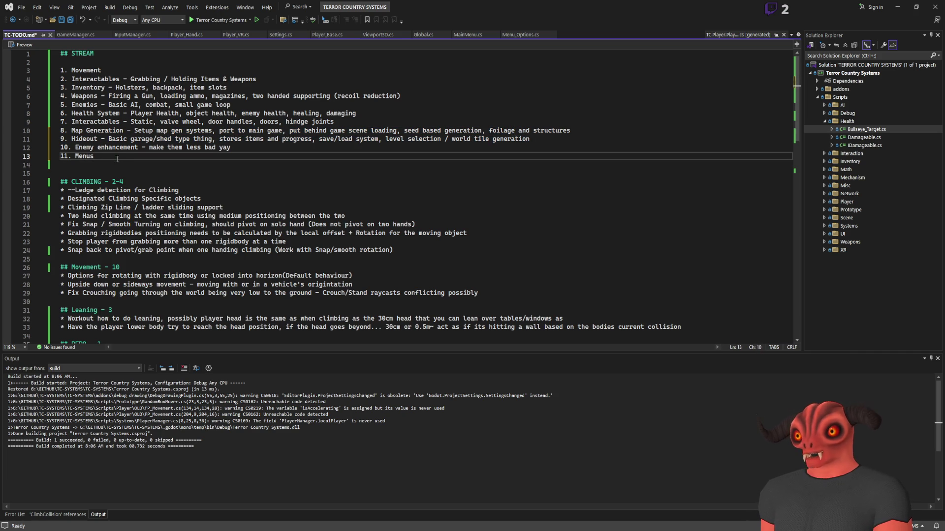
Start an unindented item 12 below Menus
{"action": "key", "text": "Return"}
{"action": "key", "text": "Tab"}
{"action": "type", "text": "1."}
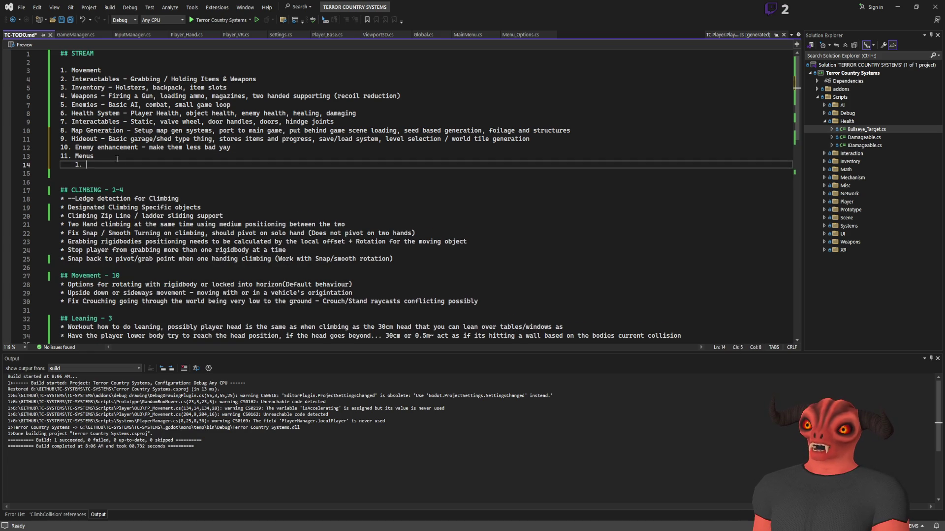
{"action": "key", "text": "BackSpace"}
{"action": "type", "text": "12."}
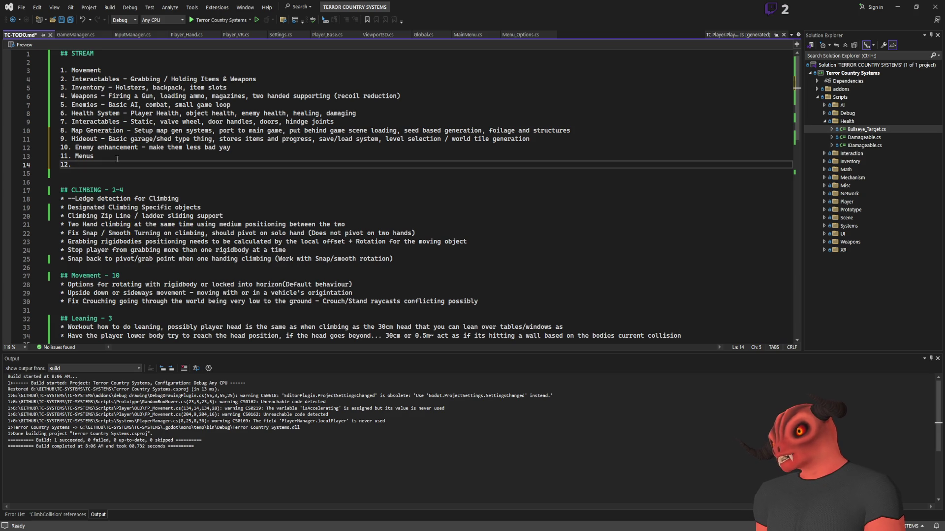
Describe Menus as '- campaign, load, options, quit etc' and save the TODO file
{"action": "left_click", "coordinate": [118, 157]}
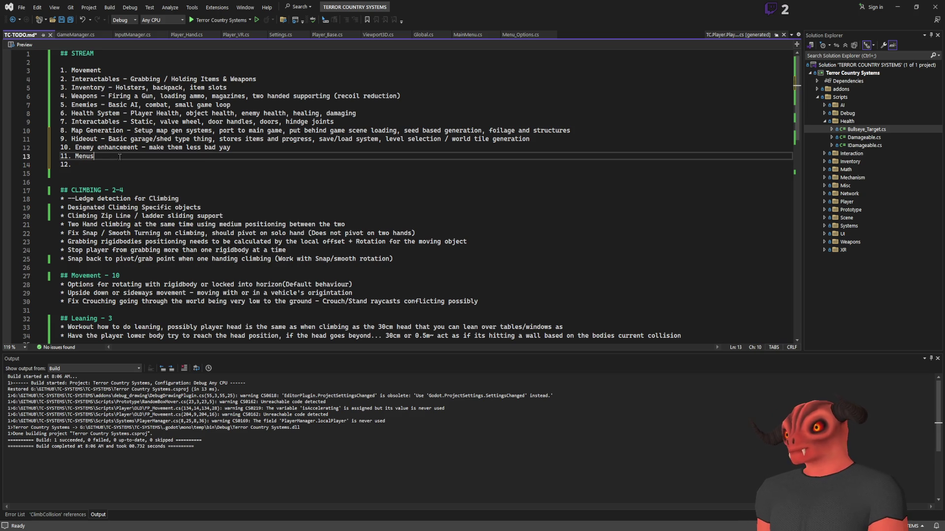
{"action": "type", "text": "- campagin, load"}
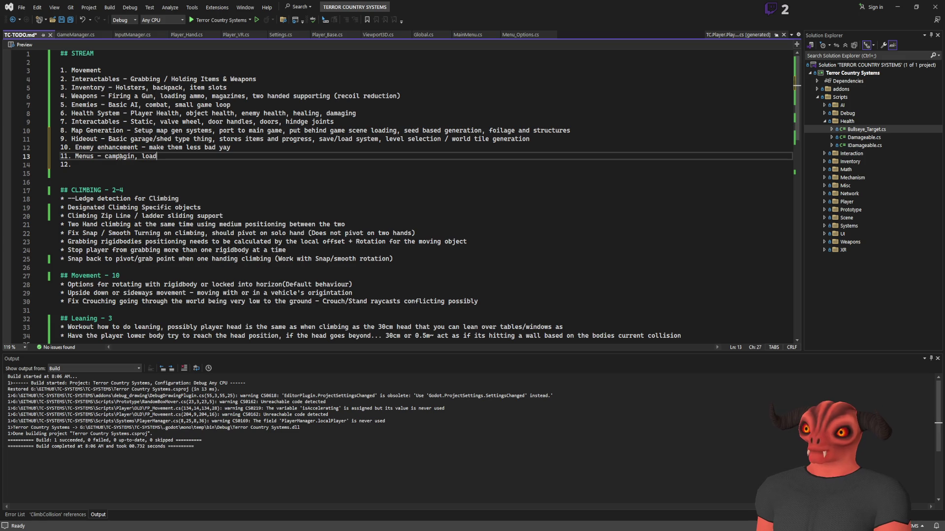
{"action": "type", "text": " /"}
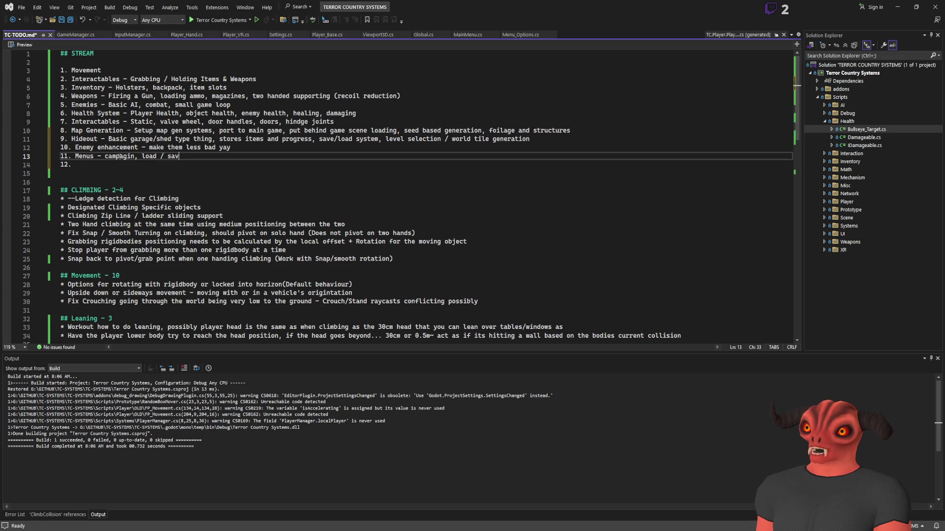
{"action": "key", "text": "BackSpace"}
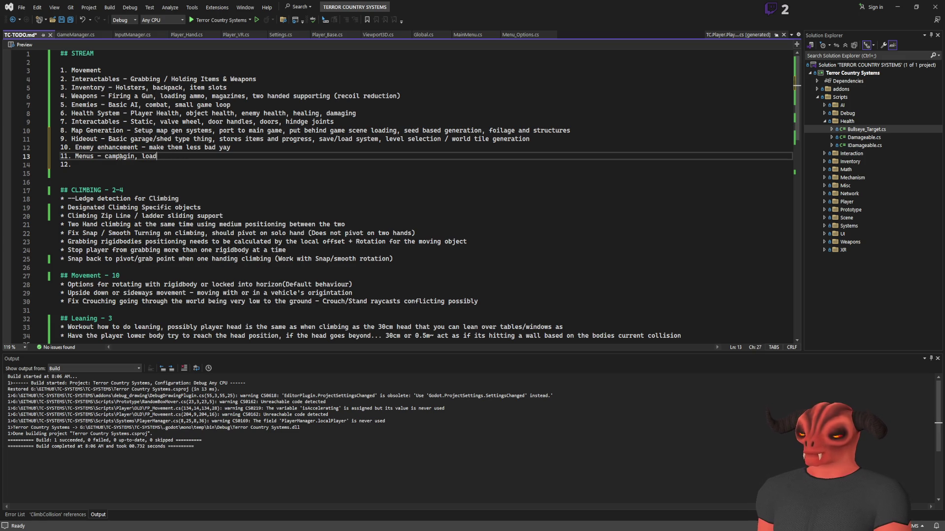
{"action": "type", "text": ",options, "}
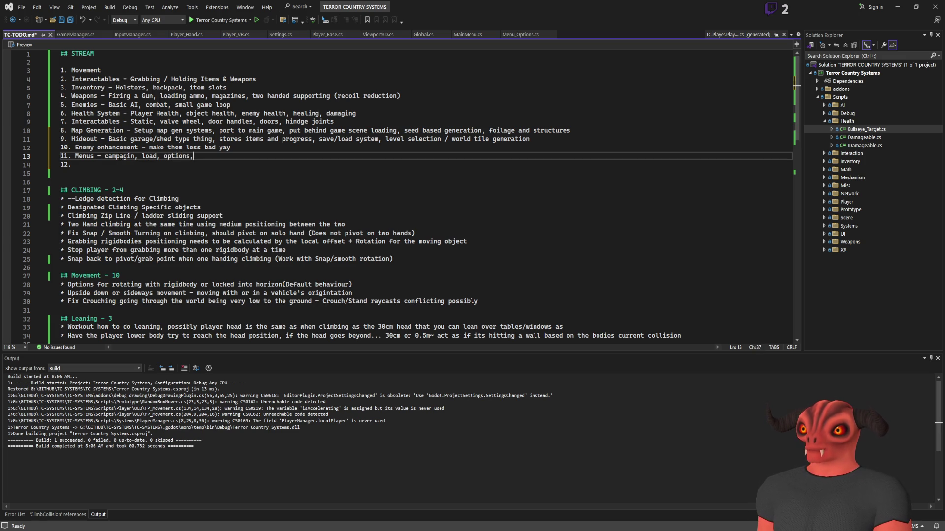
{"action": "type", "text": "quit etc"}
{"action": "key", "text": "Down"}
{"action": "left_click_drag", "start_coordinate": [75, 156], "coordinate": [271, 155]}
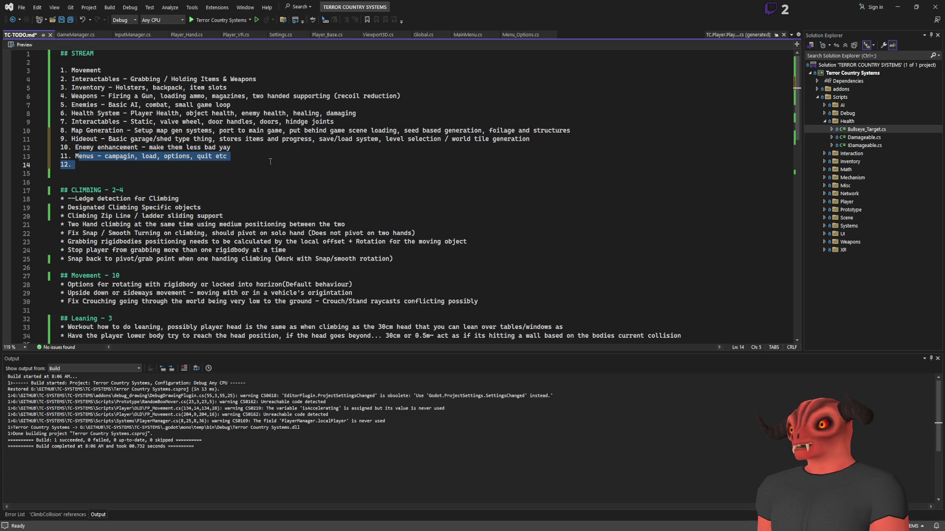
{"action": "left_click", "coordinate": [217, 166]}
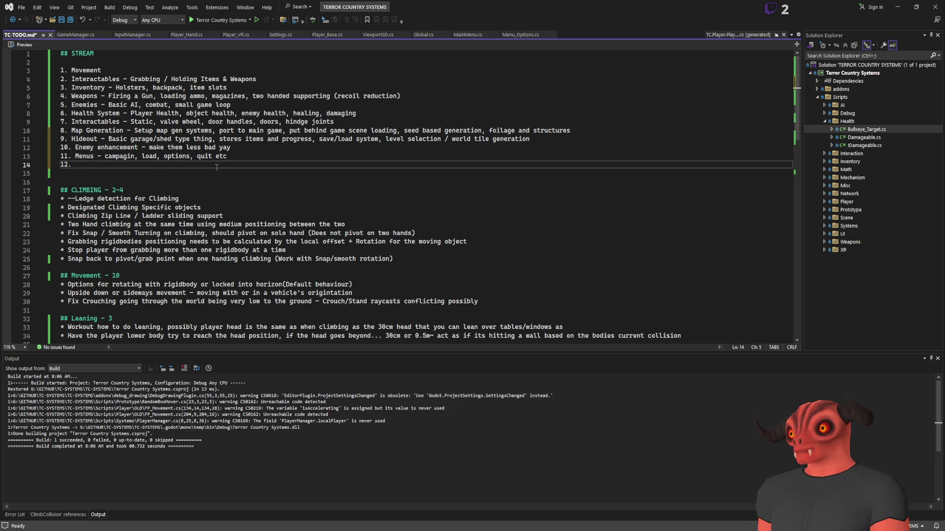
{"action": "key", "text": "ctrl+s"}
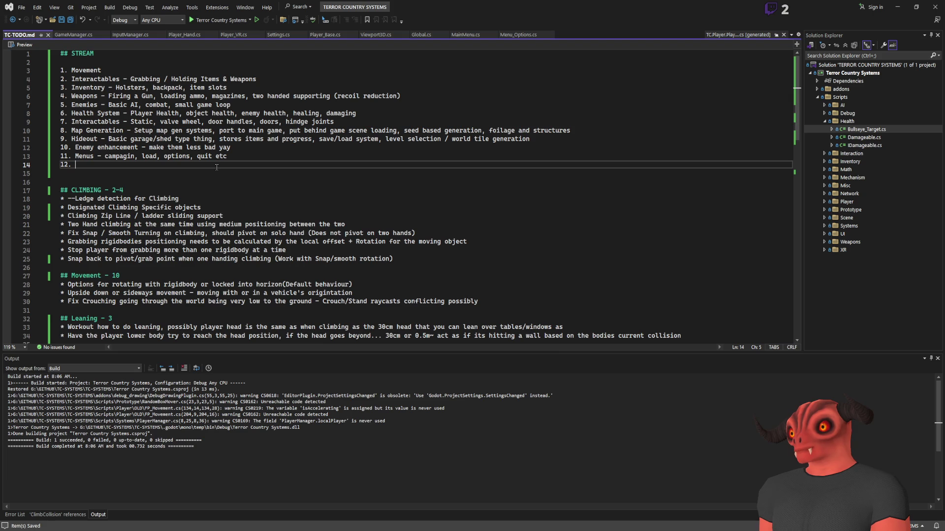
Fill item 12 with 'NETWORKING', correcting the misspelled 'NETWORKIUGN'
{"action": "type", "text": "NETWORKIUGN"}
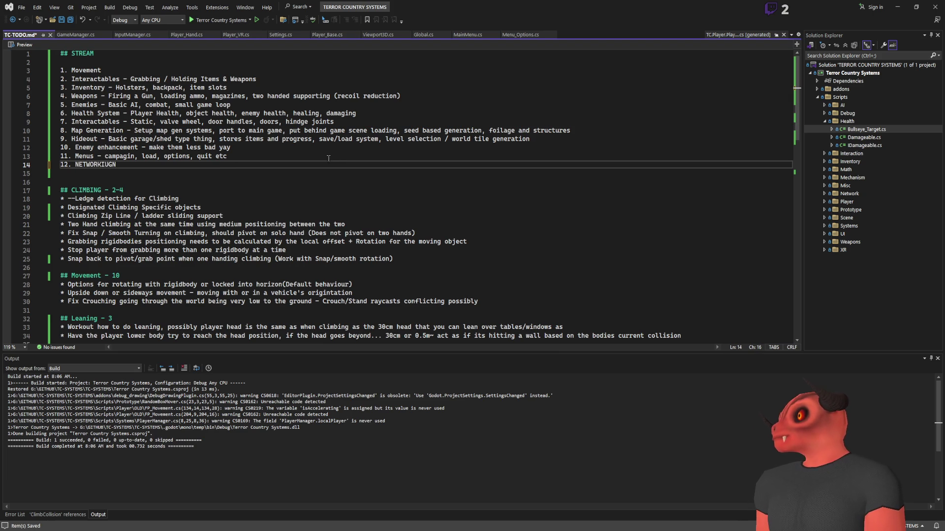
{"action": "left_click_drag", "start_coordinate": [117, 165], "coordinate": [79, 165]}
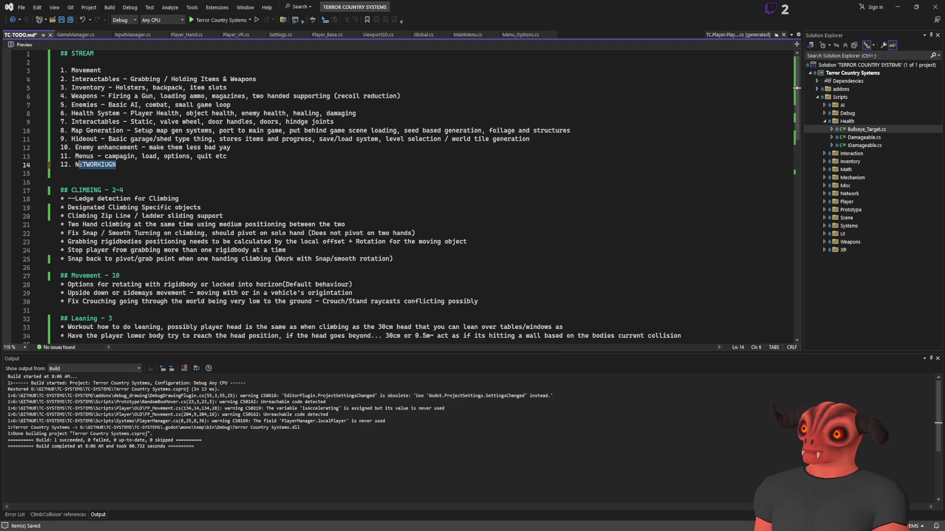
{"action": "type", "text": "ETWORKING"}
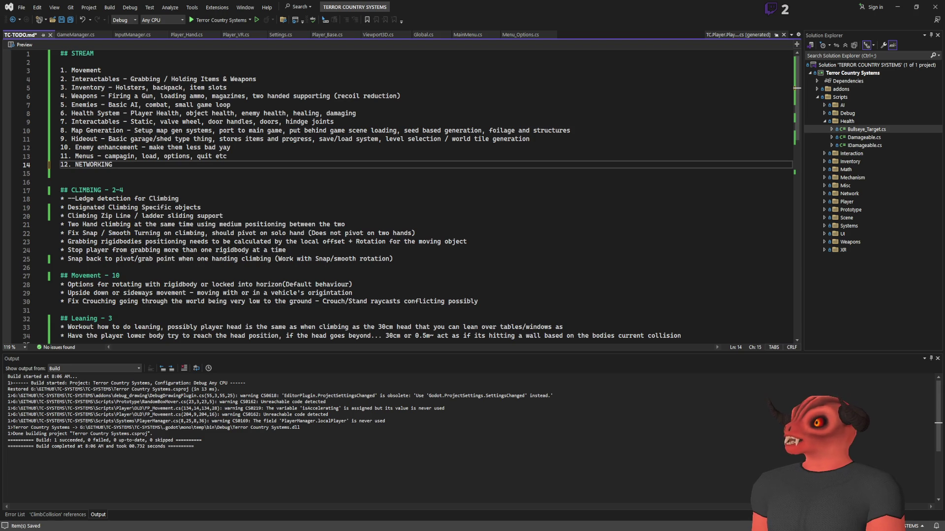
{"action": "key", "text": "alt+Tab"}
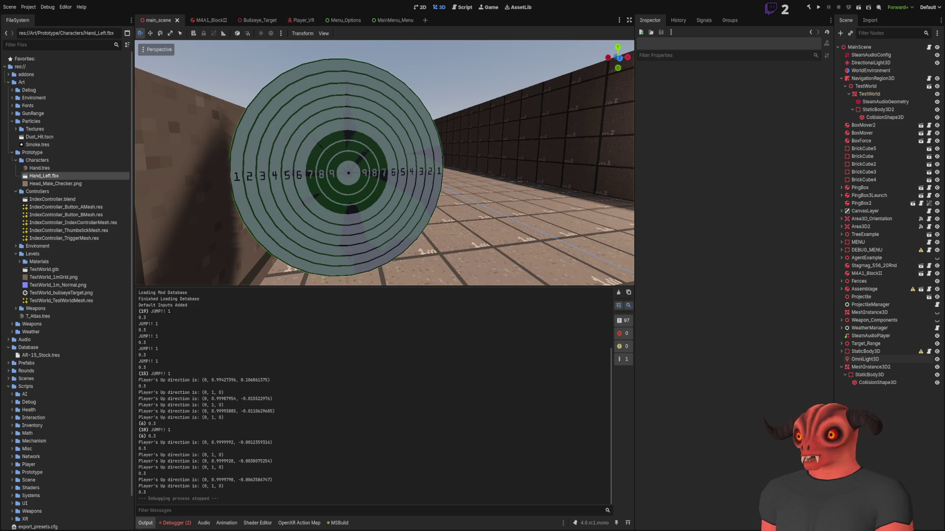
{"action": "key", "text": "alt+Tab"}
{"action": "left_click", "coordinate": [193, 167]}
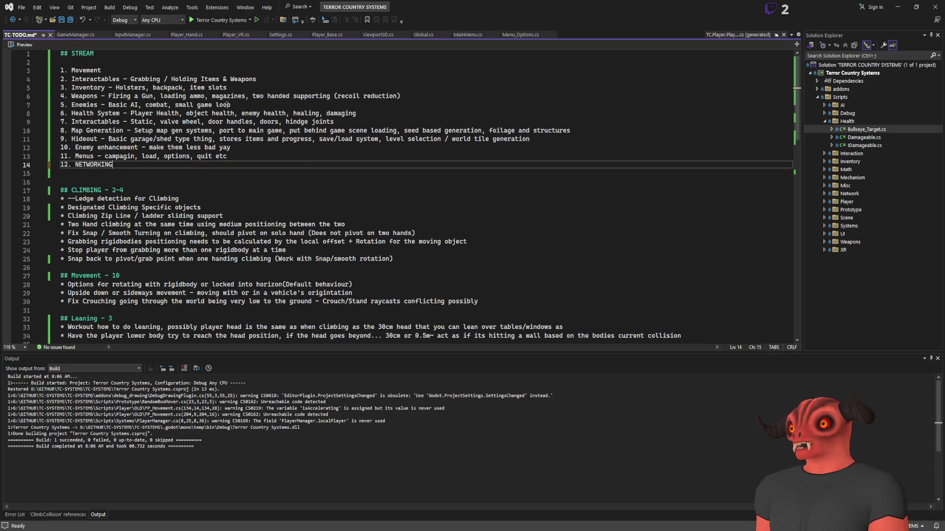
{"action": "mouse_move", "coordinate": [97, 122]}
{"action": "left_mouse_down"}
{"action": "mouse_move", "coordinate": [345, 79]}
{"action": "mouse_move", "coordinate": [320, 94]}
{"action": "mouse_move", "coordinate": [327, 102]}
{"action": "left_mouse_up"}
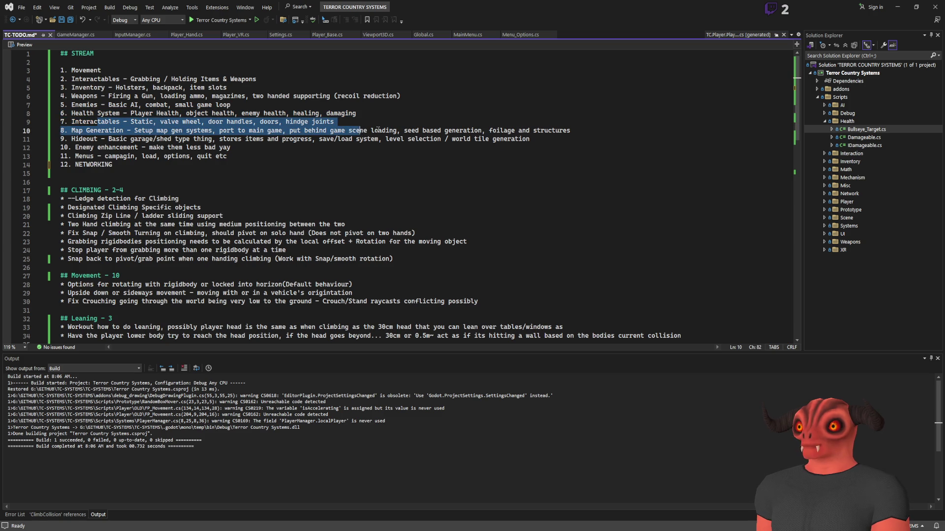
Move the Enemy enhancement line down to the bottom of the list
{"action": "mouse_move", "coordinate": [396, 131]}
{"action": "left_mouse_down"}
{"action": "mouse_move", "coordinate": [55, 126]}
{"action": "mouse_move", "coordinate": [53, 137]}
{"action": "left_mouse_up"}
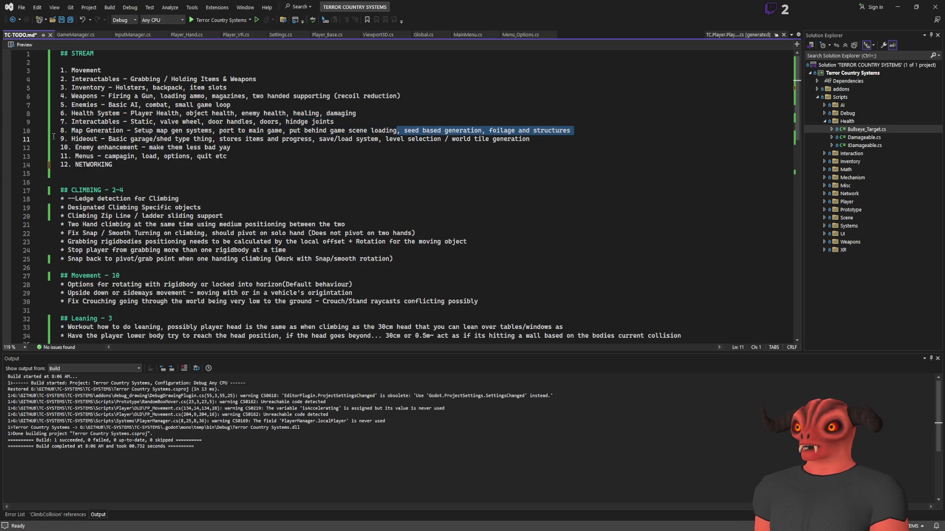
{"action": "left_click", "coordinate": [82, 148]}
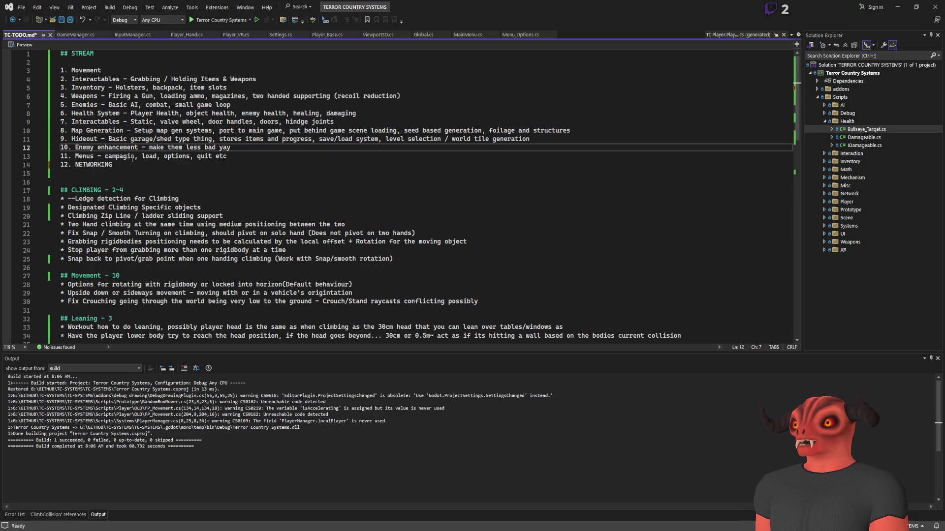
{"action": "mouse_move", "coordinate": [74, 147]}
{"action": "left_mouse_down"}
{"action": "mouse_move", "coordinate": [296, 140]}
{"action": "mouse_move", "coordinate": [287, 150]}
{"action": "left_mouse_up"}
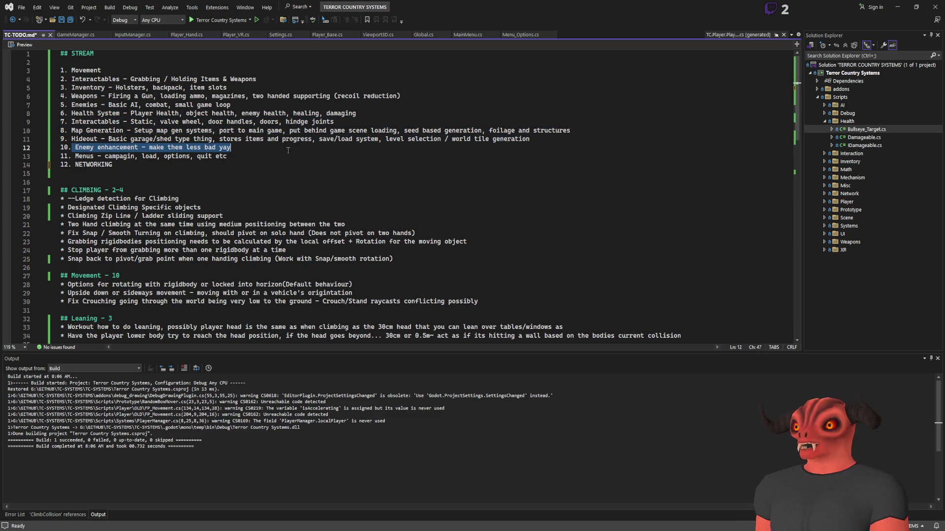
{"action": "left_click", "coordinate": [271, 152]}
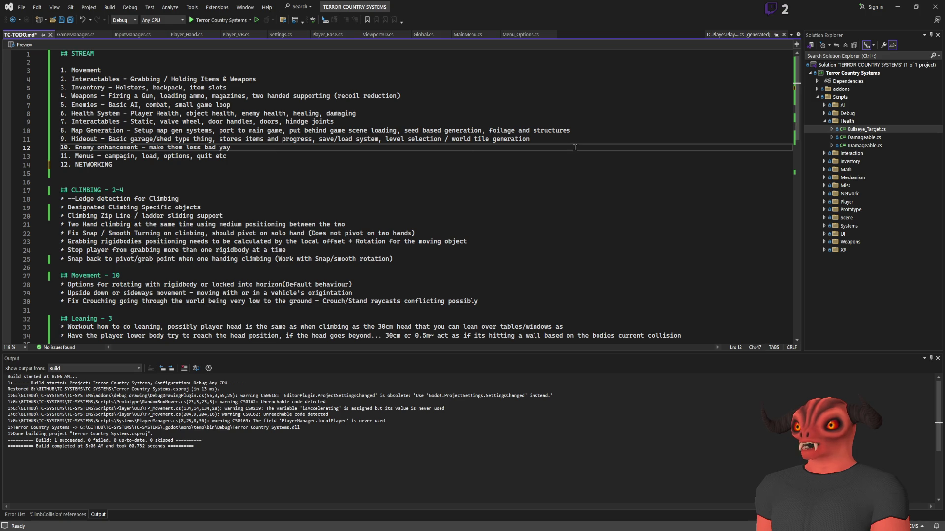
{"action": "key", "text": "alt+Down"}
{"action": "key", "text": "alt+Down"}
Renumber Menus to 10, NETWORKING to 11 and Enemy enhancement to 12
{"action": "left_click", "coordinate": [64, 148]}
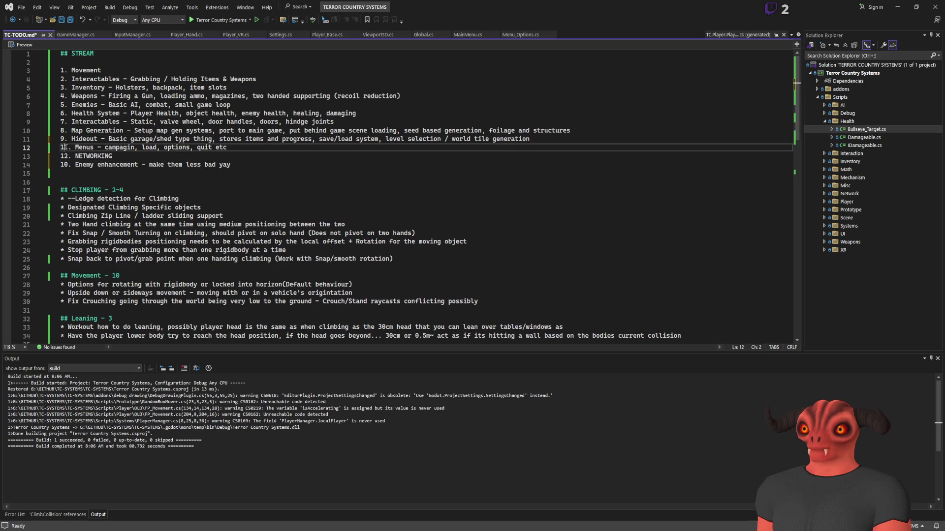
{"action": "key", "text": "Delete"}
{"action": "type", "text": "0"}
{"action": "key", "text": "Down"}
{"action": "key", "text": "BackSpace"}
{"action": "type", "text": "1"}
{"action": "key", "text": "Down"}
{"action": "key", "text": "BackSpace"}
{"action": "type", "text": "2"}
{"action": "key", "text": "End"}
Describe NETWORKING as 'Make it work in multiplayer' and save the TODO file
{"action": "left_click_drag", "start_coordinate": [75, 156], "coordinate": [125, 156]}
{"action": "left_click", "coordinate": [169, 156]}
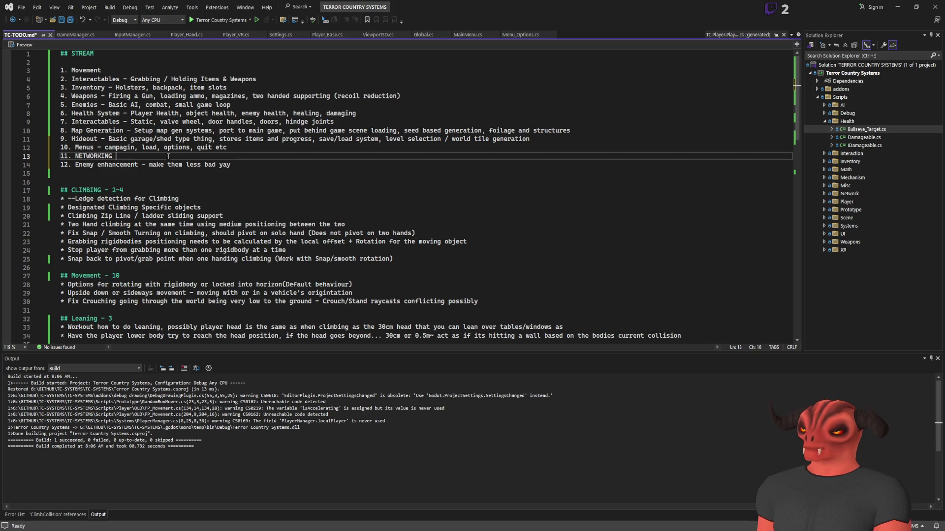
{"action": "type", "text": "- Make it work in m"}
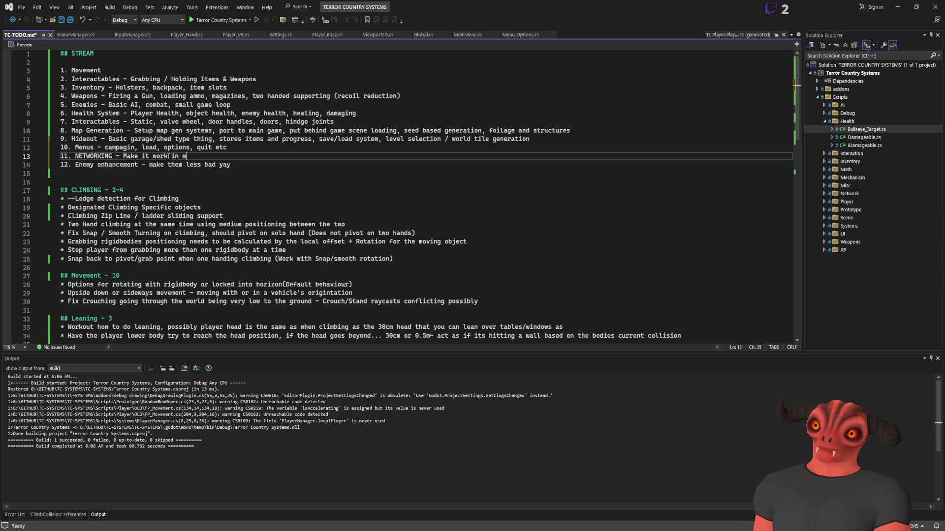
{"action": "type", "text": "ultiplayer"}
{"action": "key", "text": "ctrl+s"}
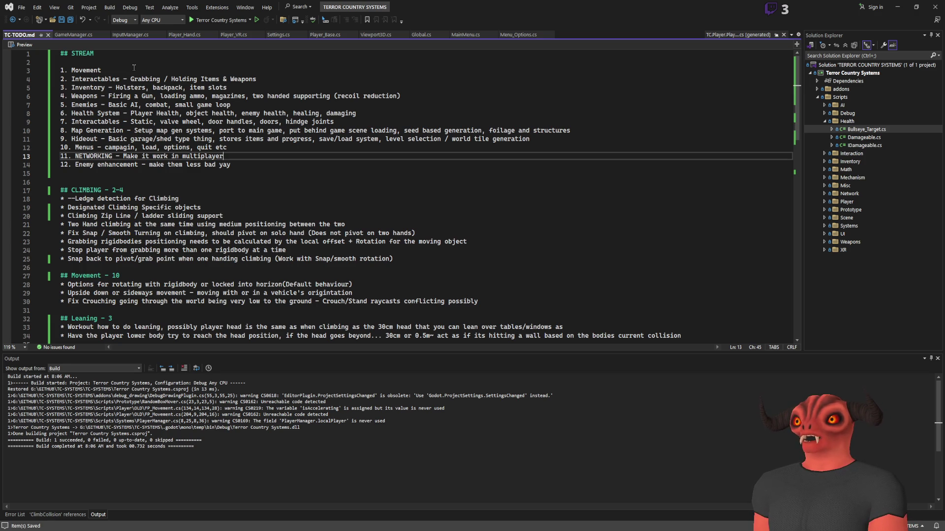
{"action": "key", "text": "alt+Tab"}
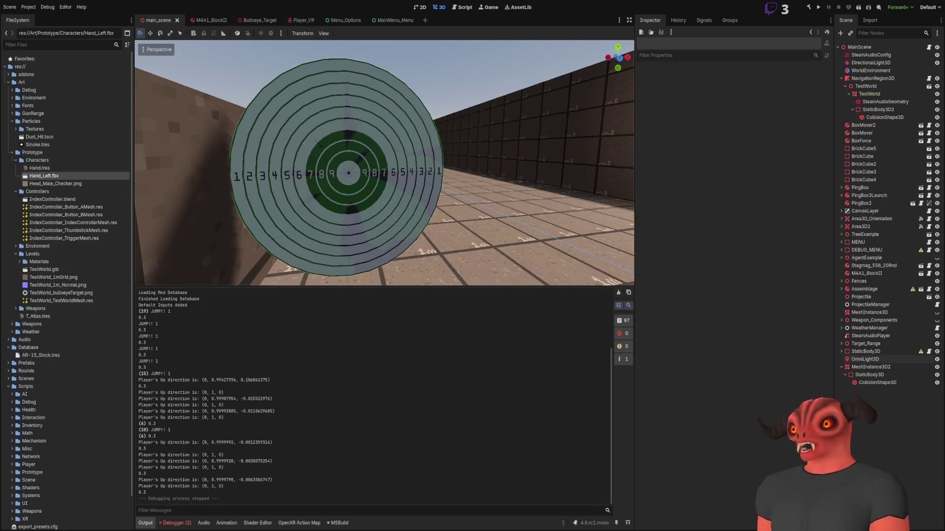
{"action": "key", "text": "alt+Tab"}
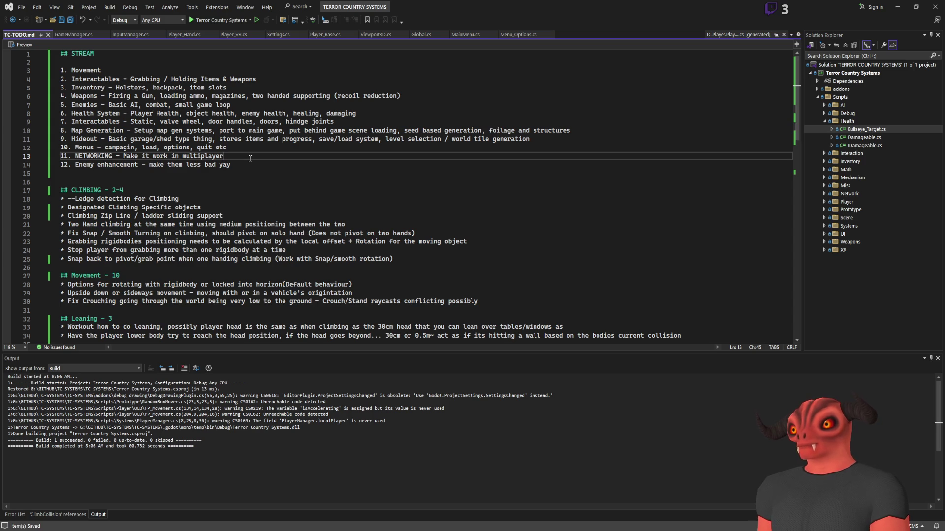